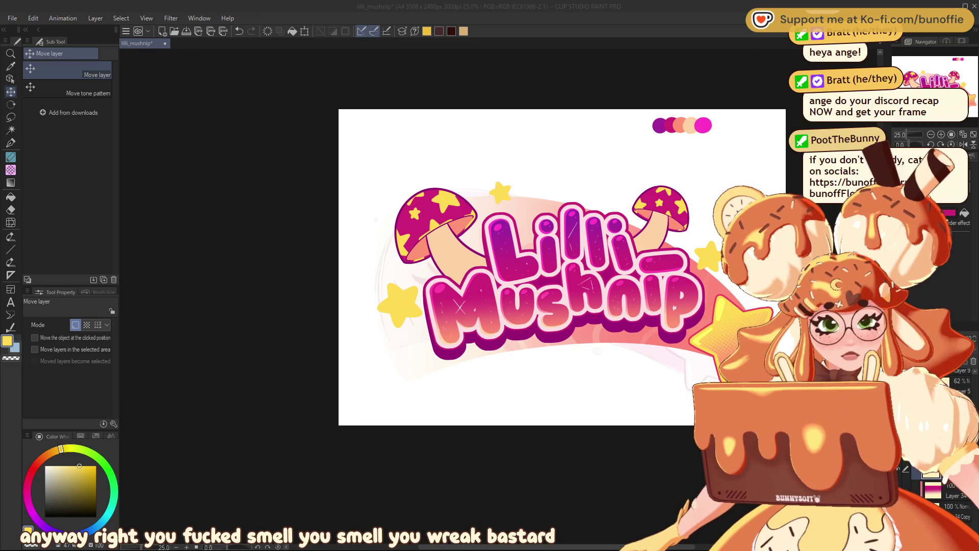
# Switch to the Lasso selection sub tool, undoing and redoing the last change.
pyautogui.scroll(1, 819, 187)
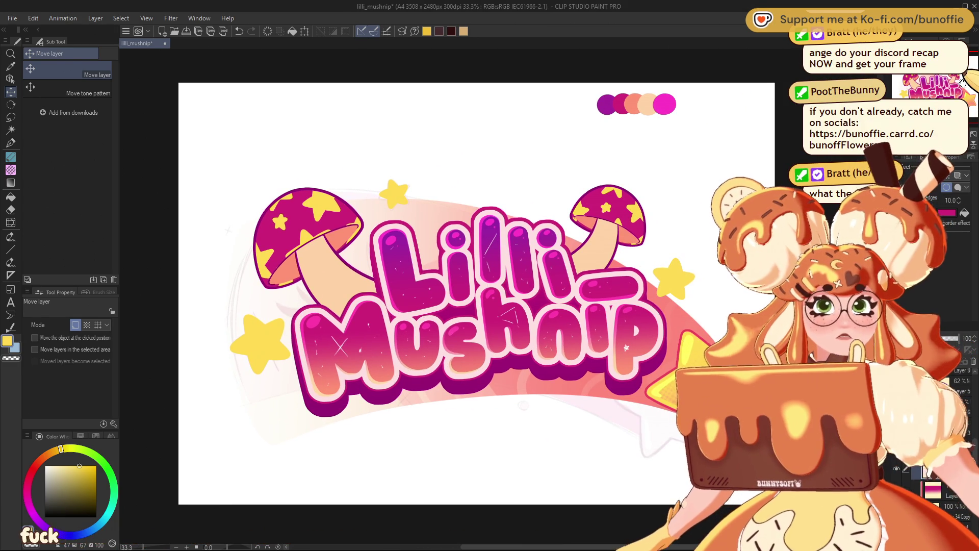
pyautogui.click(11, 116)
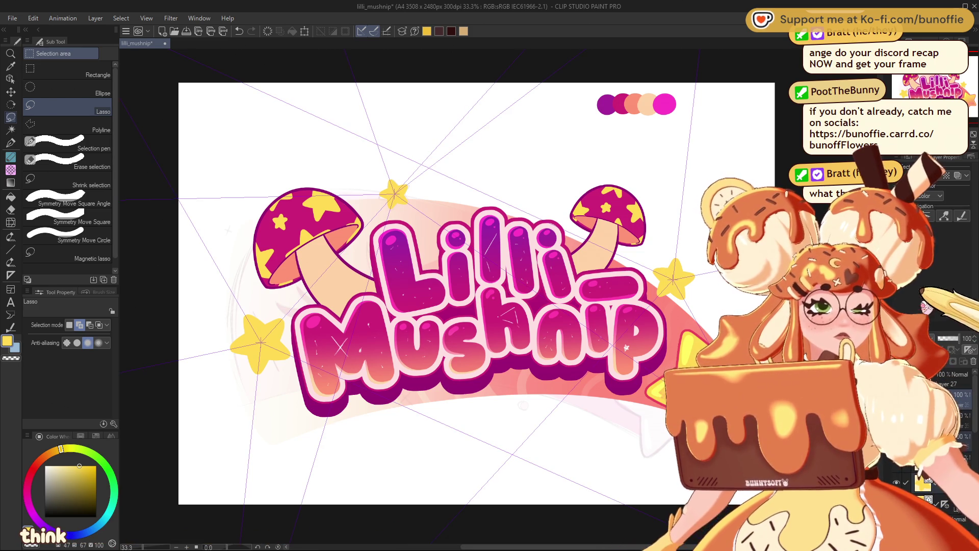
pyautogui.hotkey('ctrl', 'z')
pyautogui.hotkey('ctrl', 'y')
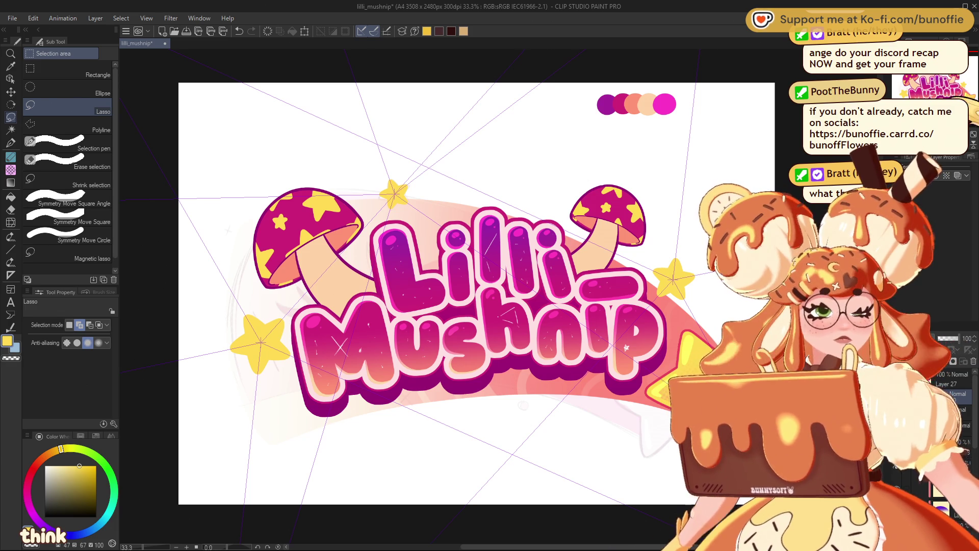
# Pick a pinkish red from the colour wheel, then a dark drawing colour.
pyautogui.scroll(2, 819, 403)
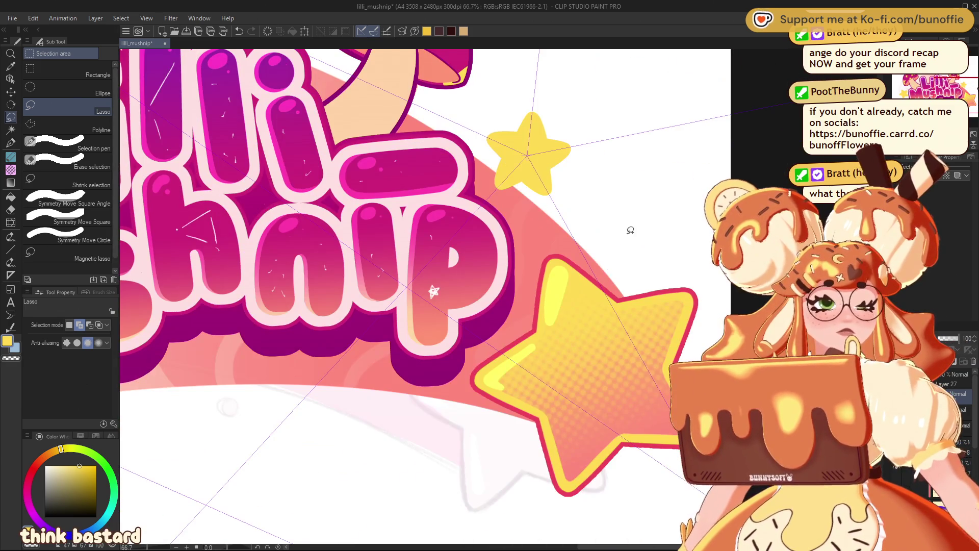
pyautogui.keyDown('alt'); pyautogui.click(638, 295); pyautogui.keyUp('alt')
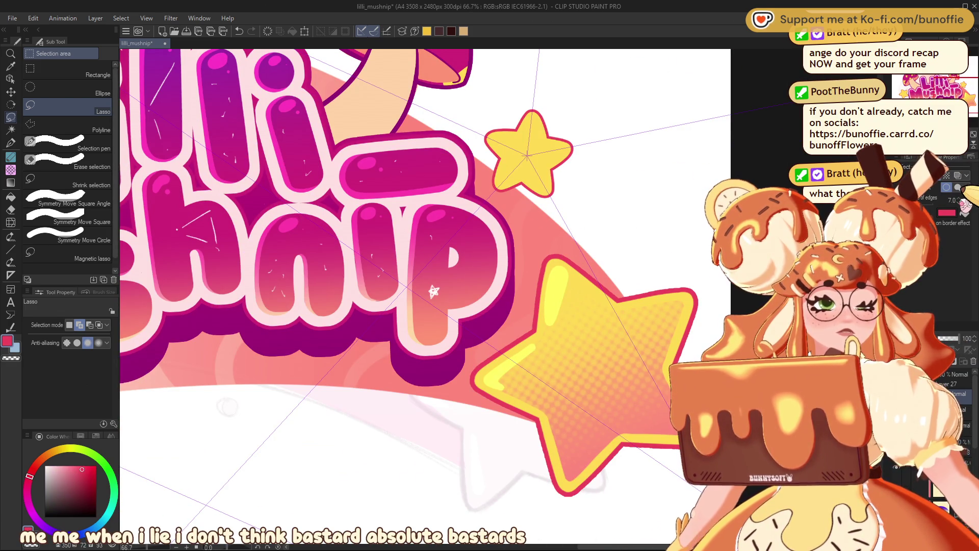
pyautogui.scroll(-5, 434, 291)
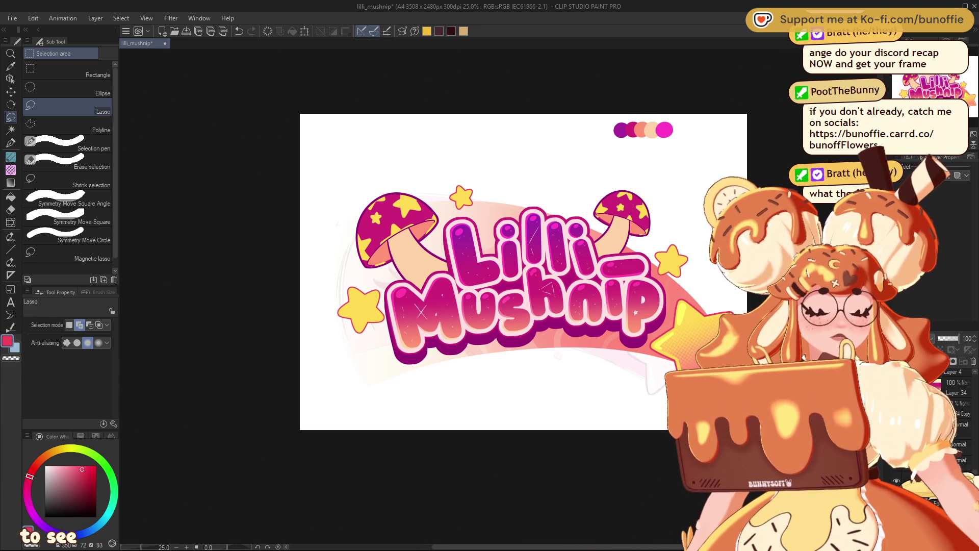
pyautogui.click(60, 502)
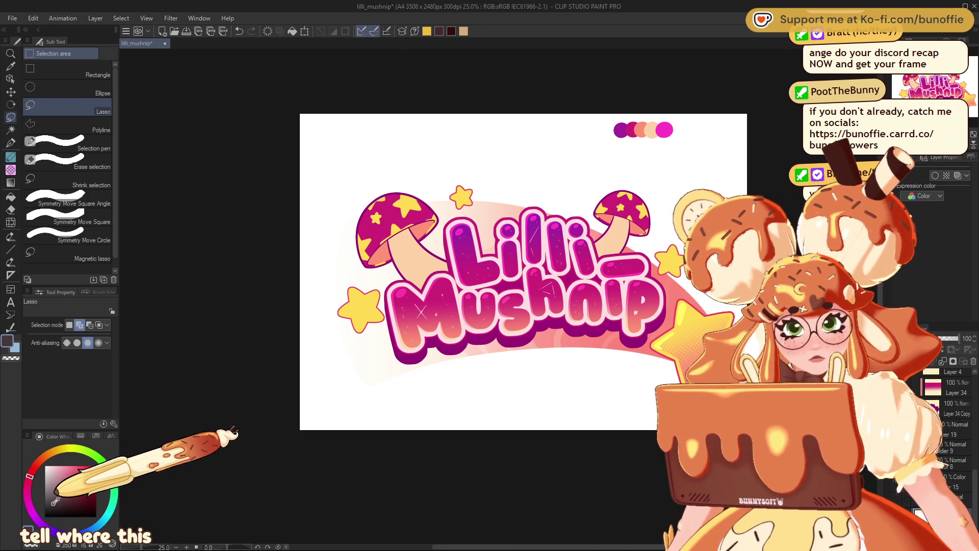
# Fine-tune a dark mauve-grey and bucket-fill the white canvas background with it.
pyautogui.click(57, 498)
pyautogui.click(53, 498)
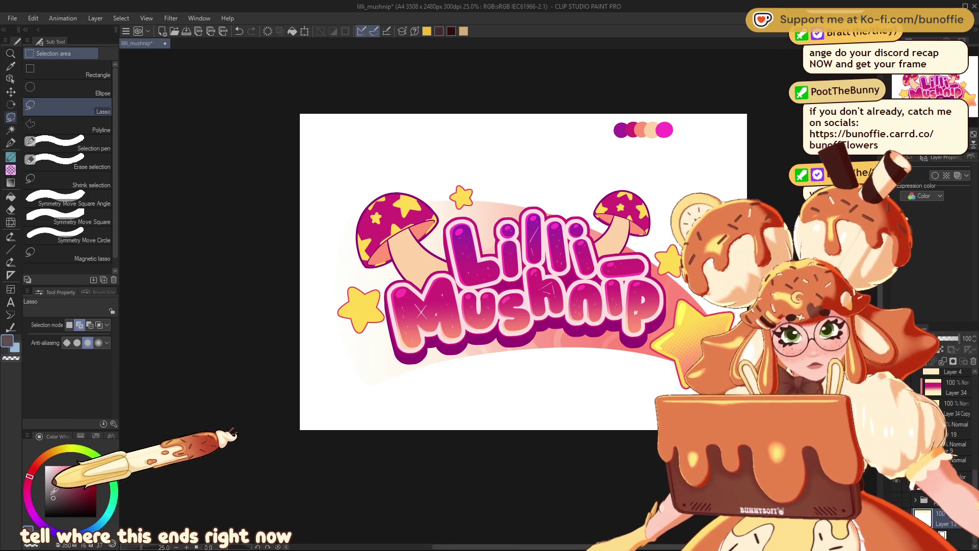
pyautogui.press('g')
pyautogui.click(475, 395)
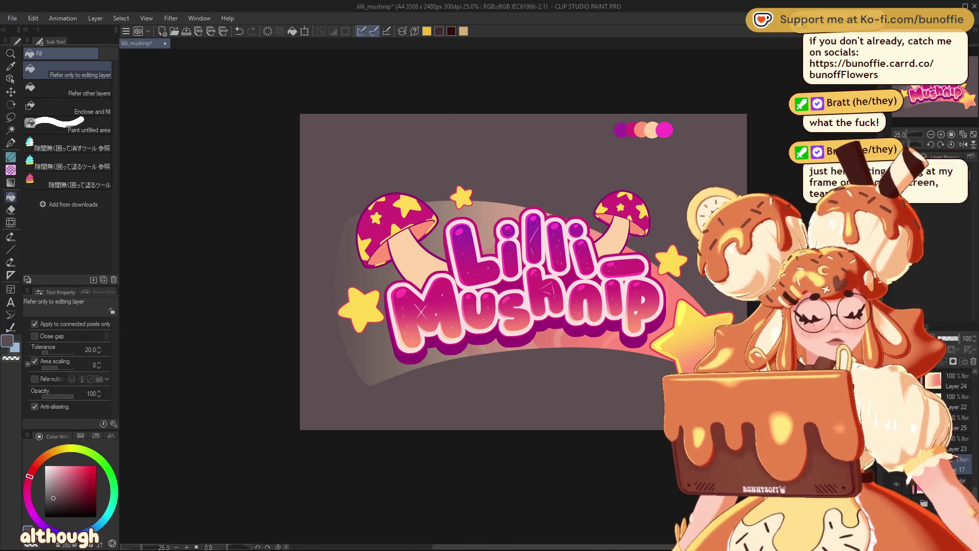
# Auto-select the background, invert to the arc band, fill it pale cream, and deselect.
pyautogui.press('w')
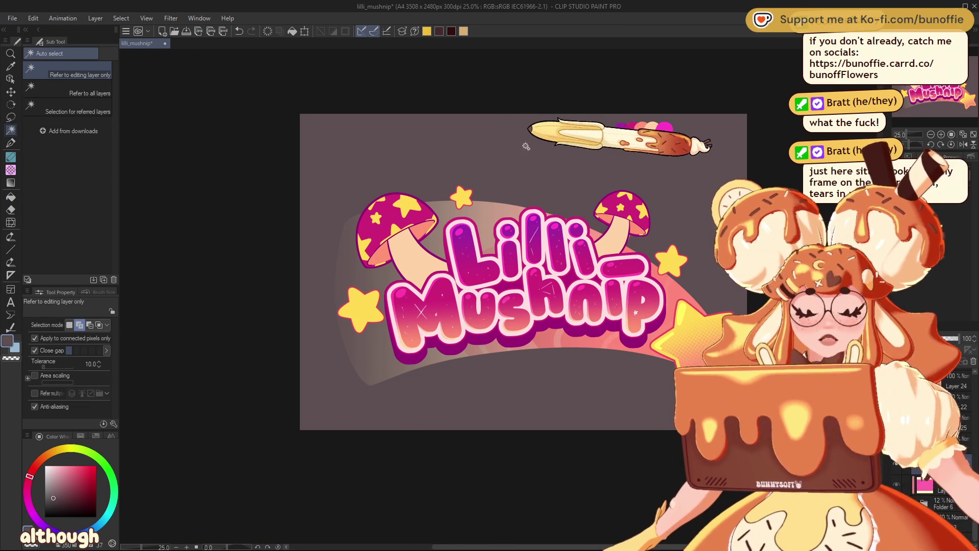
pyautogui.click(519, 166)
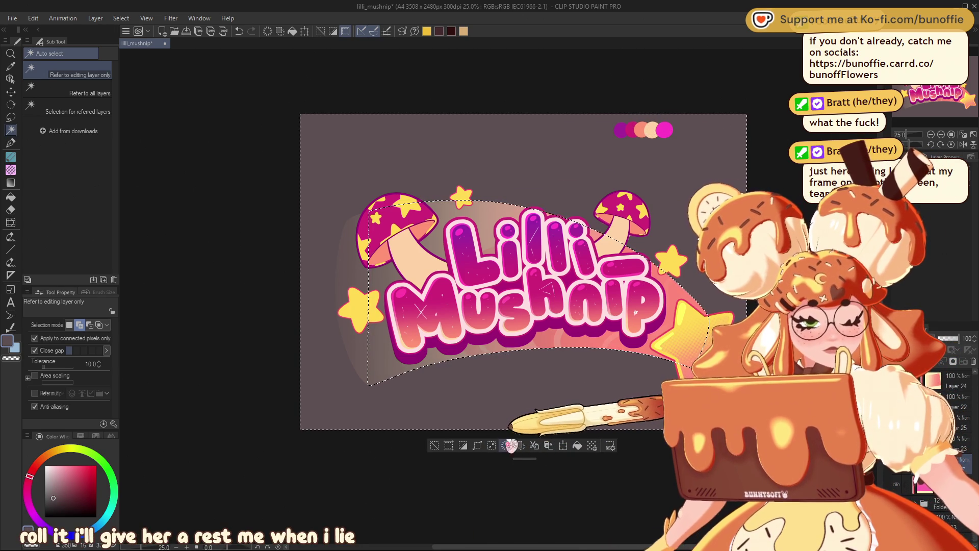
pyautogui.click(491, 446)
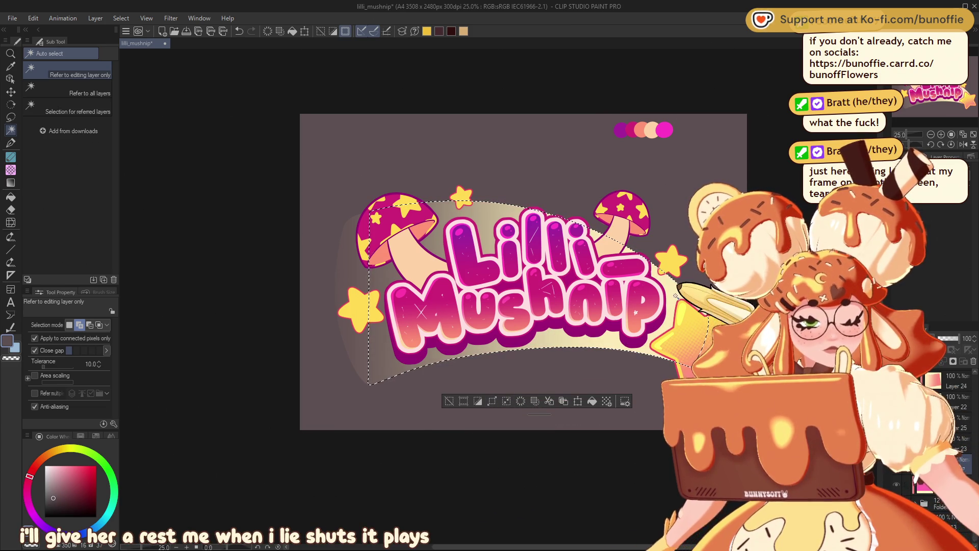
pyautogui.keyDown('alt'); pyautogui.click(676, 296); pyautogui.keyUp('alt')
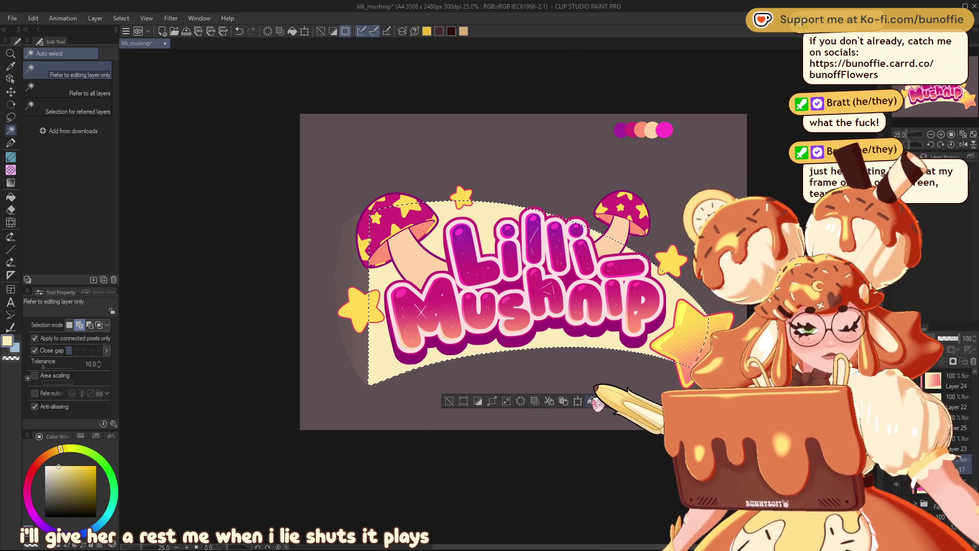
pyautogui.click(449, 401)
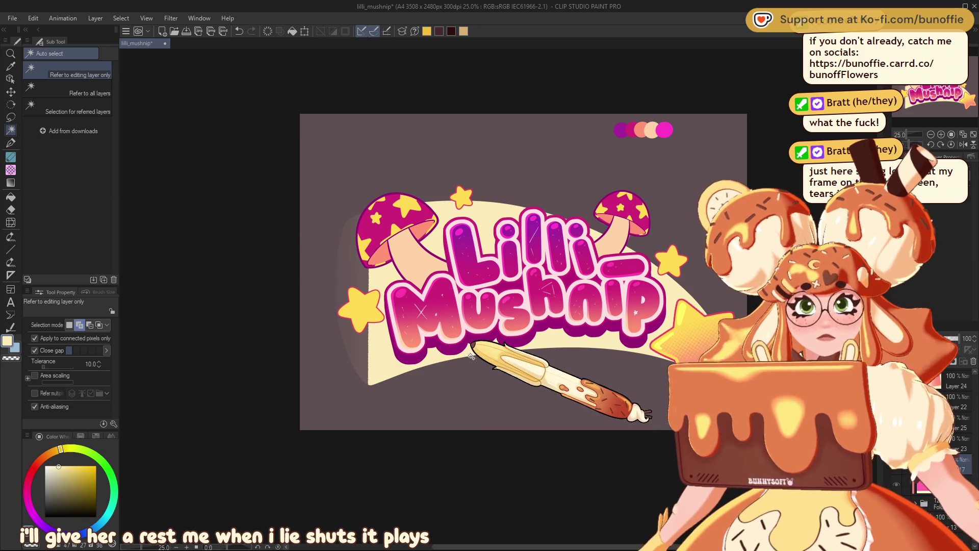
pyautogui.click(10, 143)
pyautogui.click(941, 135)
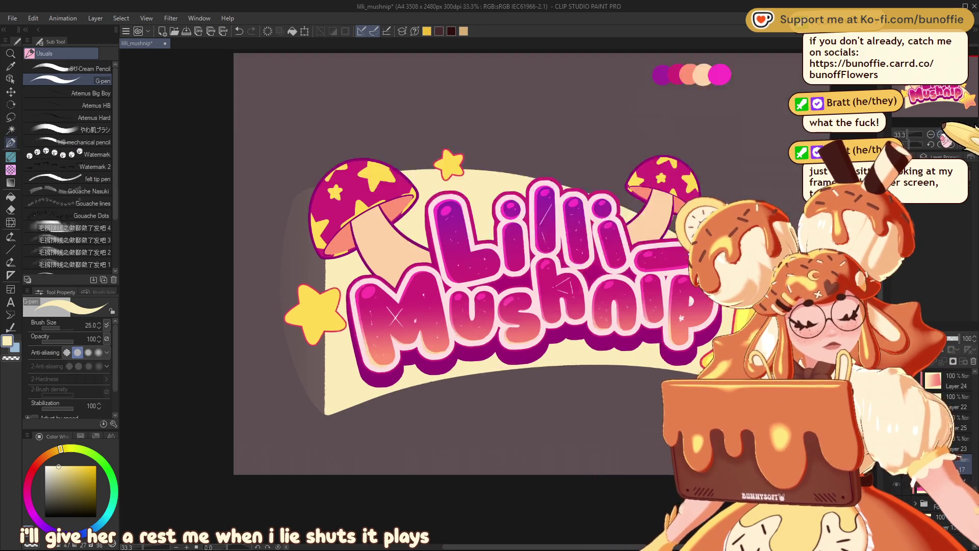
# At G-pen size 120, paint cream strokes rounding the band's left end behind the mushroom.
pyautogui.click(941, 134)
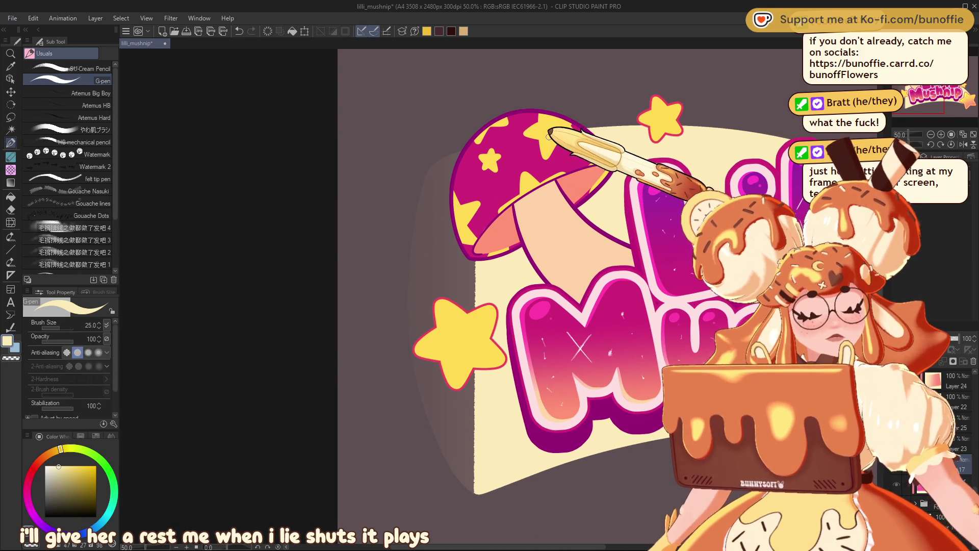
pyautogui.press(']')
pyautogui.press(']')
pyautogui.press(']')
pyautogui.moveTo(625, 139)
pyautogui.mouseDown()
pyautogui.moveTo(451, 168)
pyautogui.moveTo(408, 286)
pyautogui.moveTo(442, 457)
pyautogui.moveTo(505, 454)
pyautogui.moveTo(474, 456)
pyautogui.moveTo(452, 477)
pyautogui.moveTo(515, 468)
pyautogui.moveTo(498, 494)
pyautogui.mouseUp()
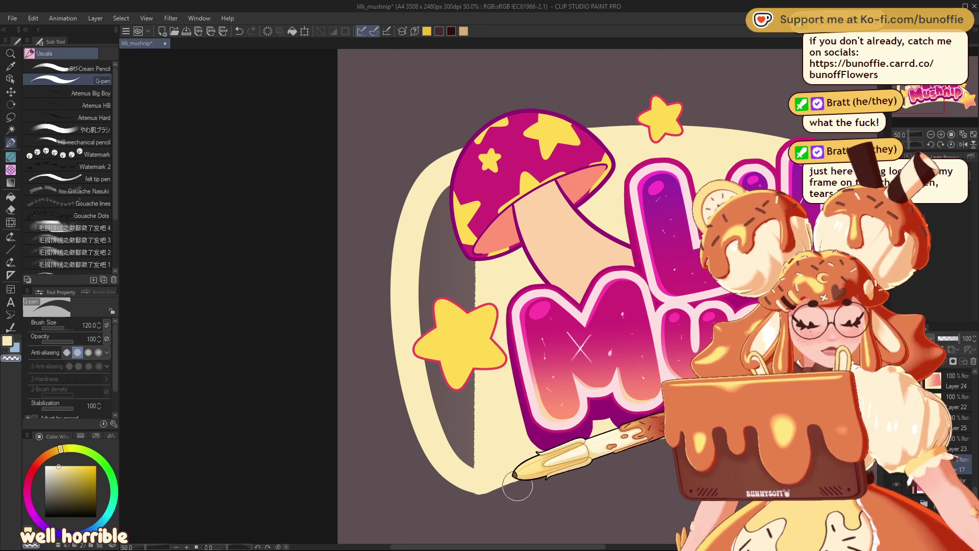
pyautogui.moveTo(468, 467); pyautogui.dragTo(477, 489)
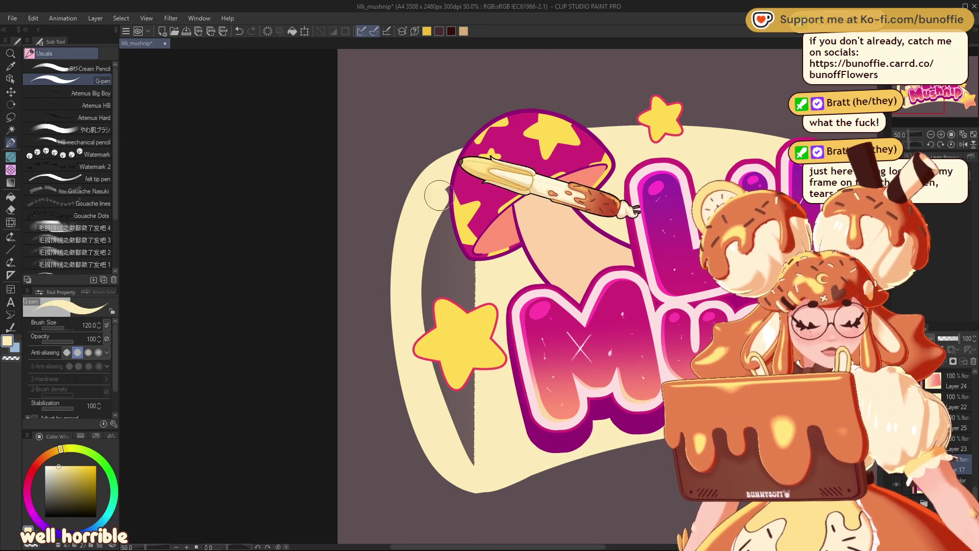
pyautogui.moveTo(466, 284)
pyautogui.mouseDown()
pyautogui.moveTo(465, 404)
pyautogui.moveTo(481, 430)
pyautogui.mouseUp()
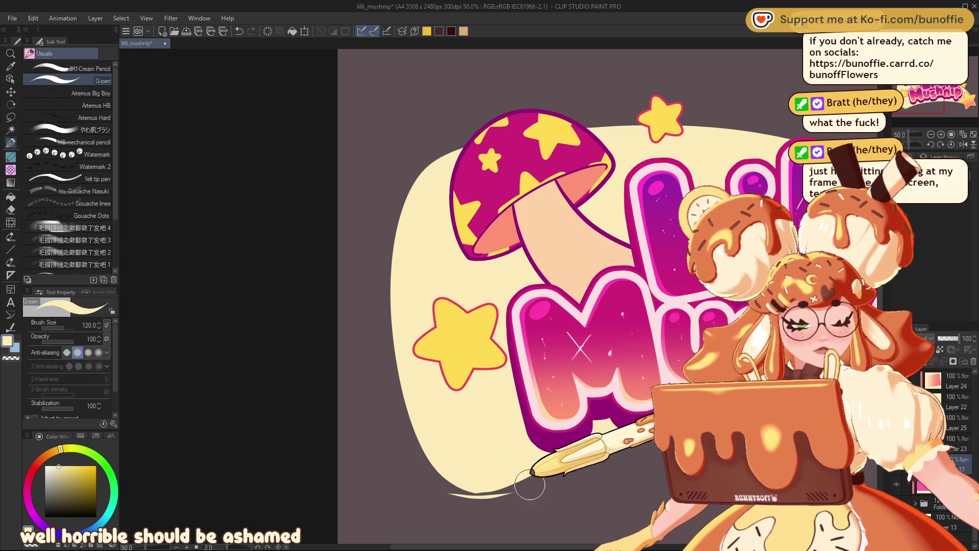
pyautogui.moveTo(503, 483); pyautogui.dragTo(663, 438)
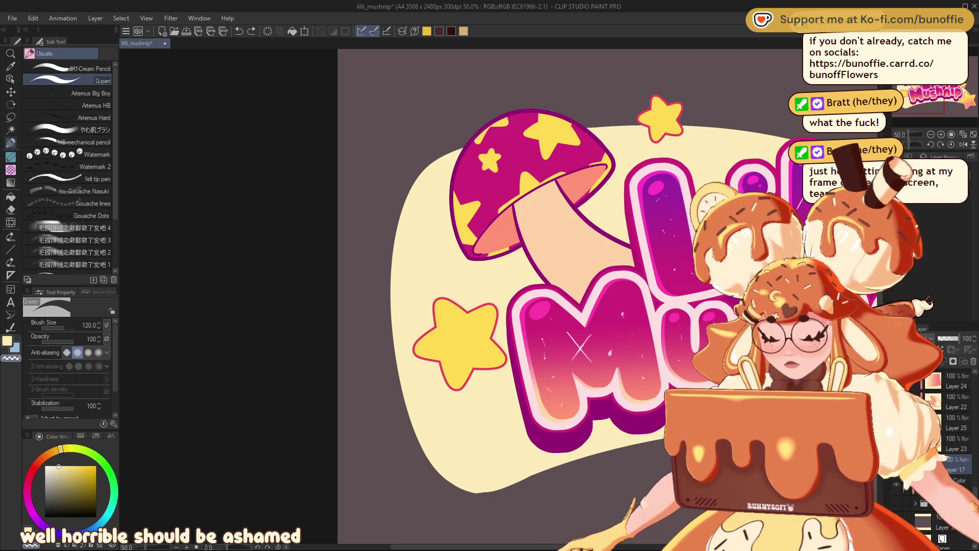
pyautogui.hotkey('ctrl', '-')
pyautogui.hotkey('ctrl', '-')
pyautogui.moveTo(510, 255); pyautogui.dragTo(478, 247)
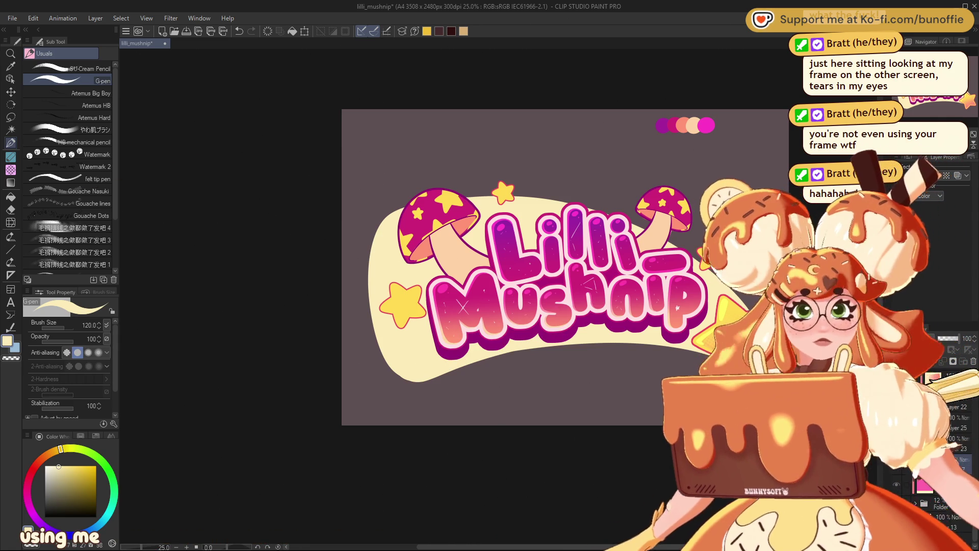
pyautogui.click(10, 182)
# Try several Gradient erase strokes to fade out the banner's left end.
pyautogui.moveTo(353, 305); pyautogui.dragTo(541, 294)
pyautogui.hotkey('ctrl', 'z')
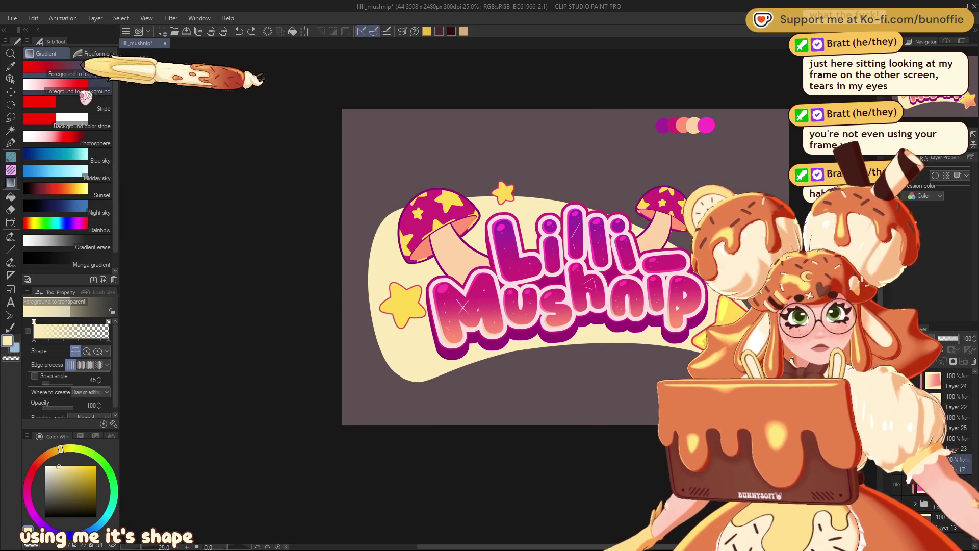
pyautogui.click(66, 243)
pyautogui.moveTo(340, 282); pyautogui.dragTo(691, 267)
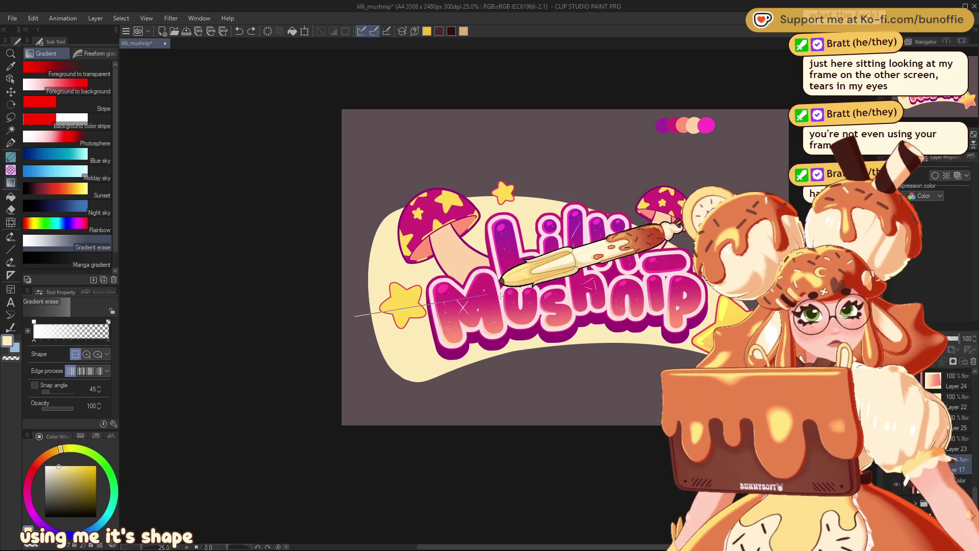
pyautogui.moveTo(369, 314); pyautogui.dragTo(442, 318)
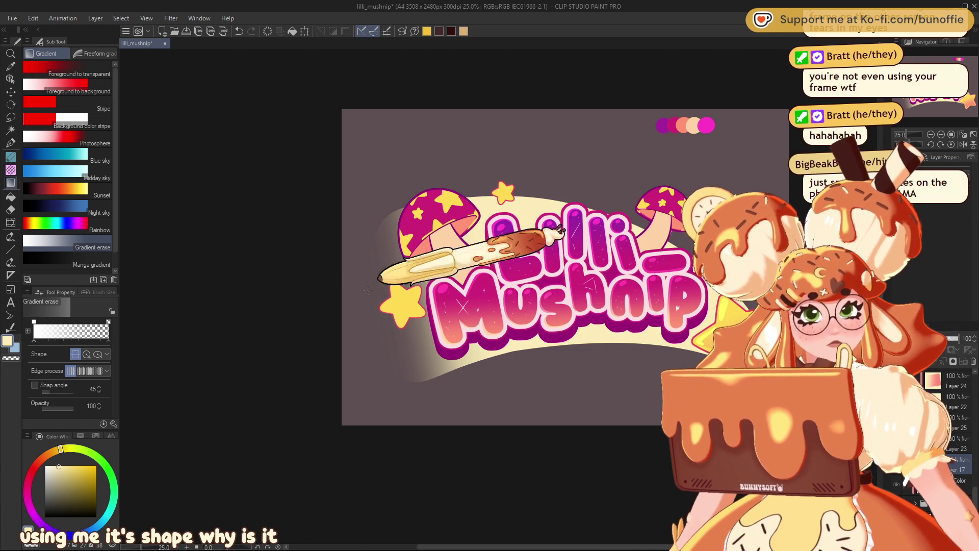
pyautogui.moveTo(353, 234); pyautogui.dragTo(446, 245)
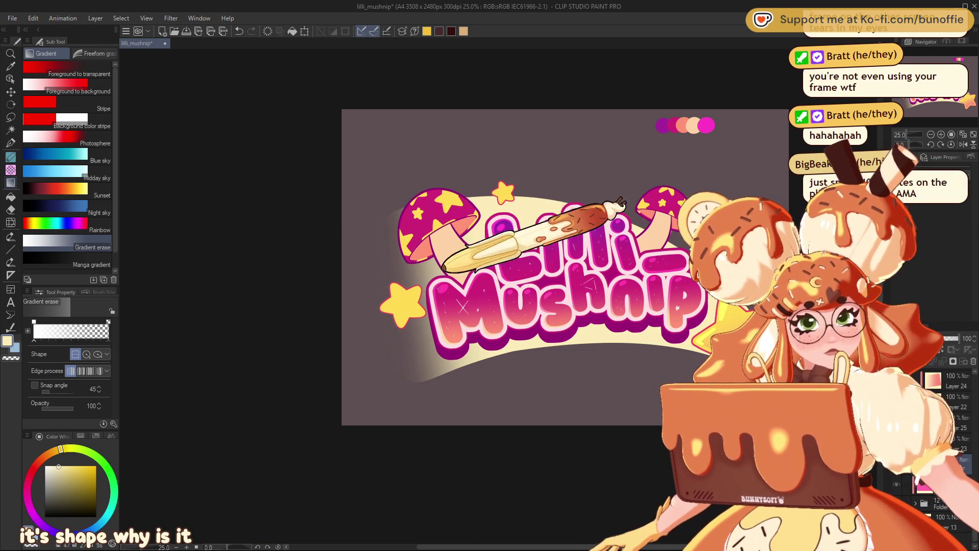
pyautogui.moveTo(384, 386)
pyautogui.mouseDown()
pyautogui.moveTo(454, 351)
pyautogui.moveTo(429, 367)
pyautogui.mouseUp()
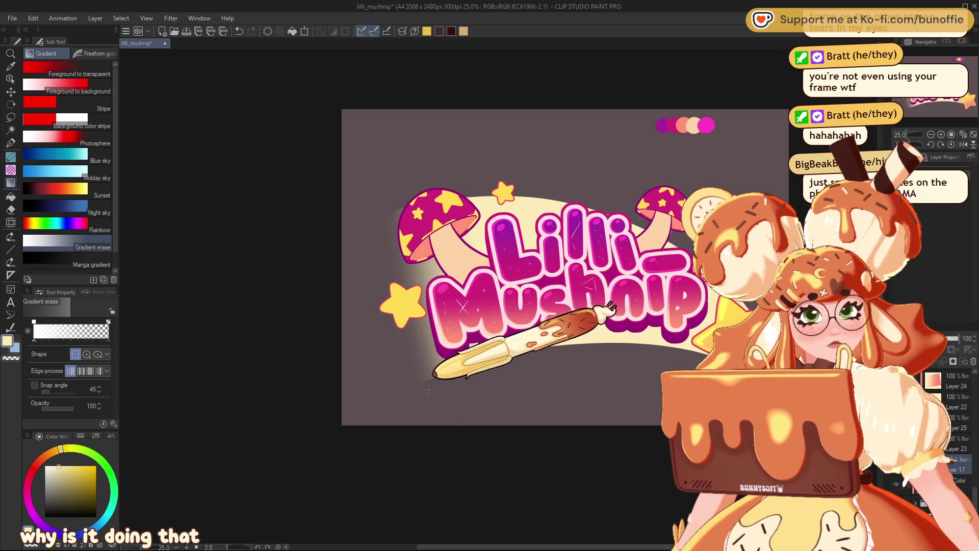
pyautogui.moveTo(390, 403); pyautogui.dragTo(412, 389)
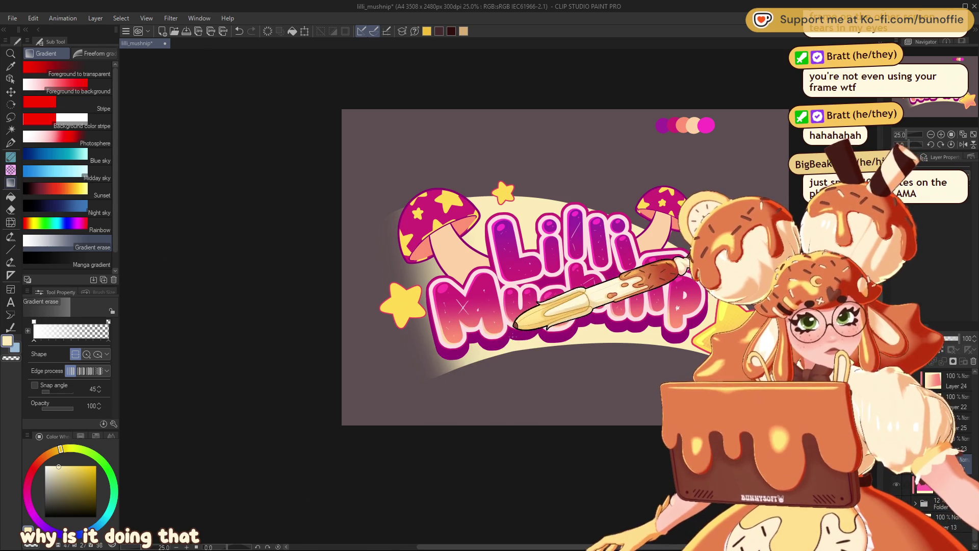
pyautogui.moveTo(385, 214); pyautogui.dragTo(490, 206)
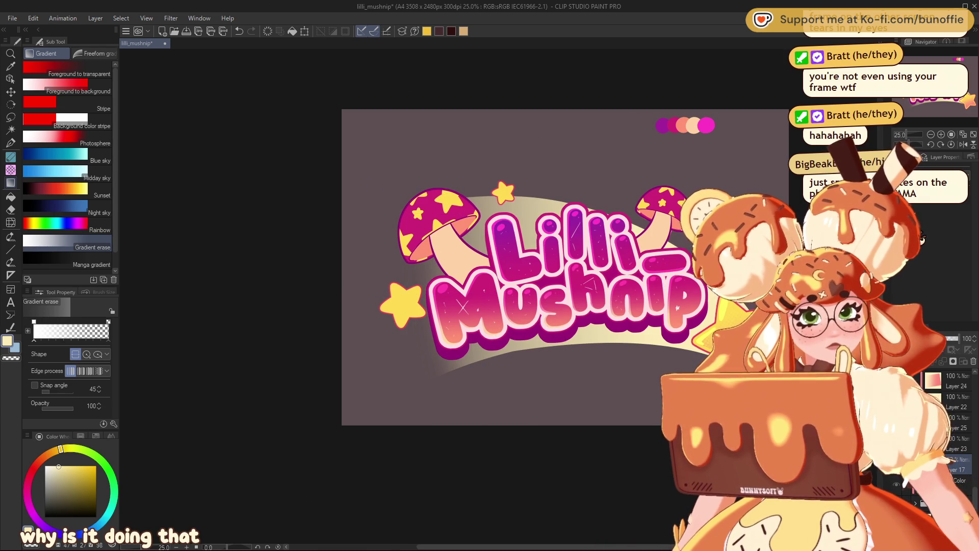
# Undo the gradient fades so the banner's left end is solid cream again.
pyautogui.hotkey('ctrl', 'z')
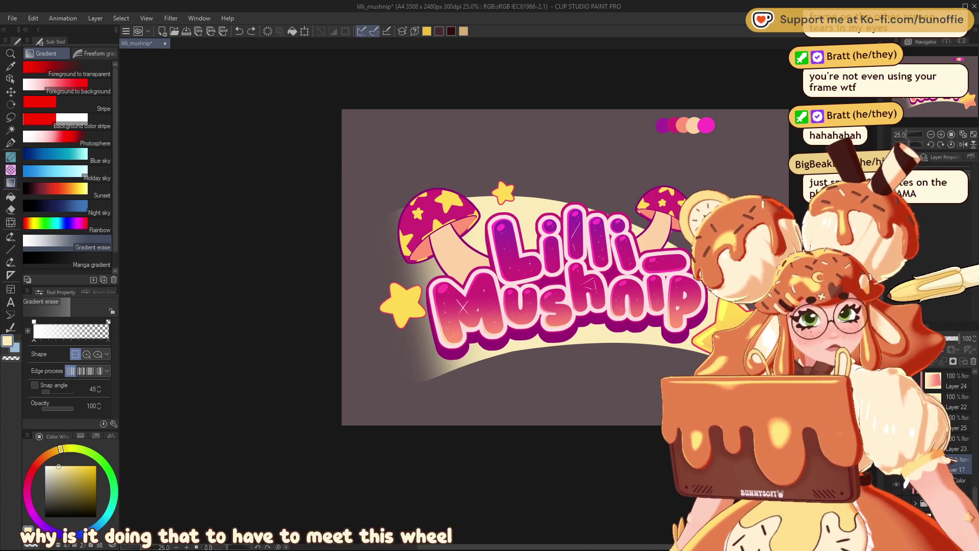
pyautogui.hotkey('ctrl', 'z')
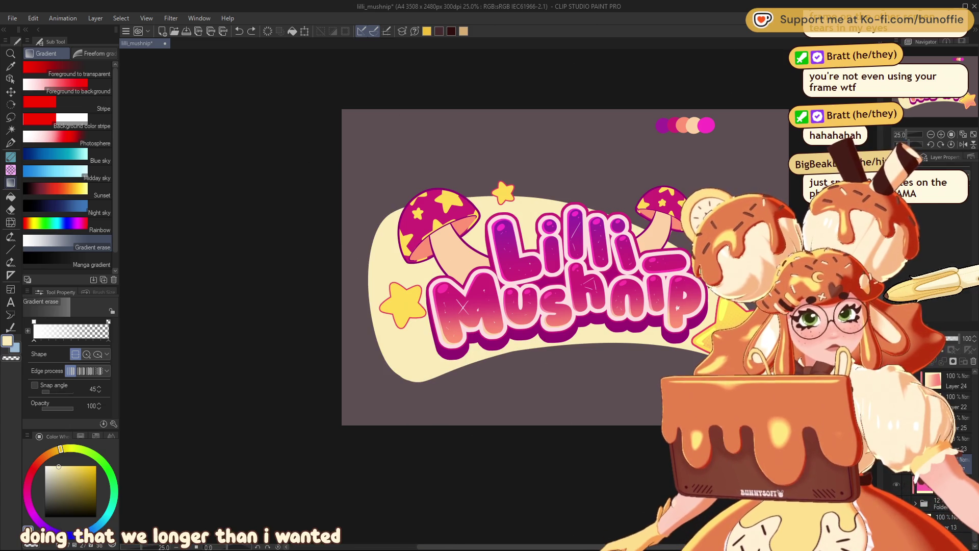
pyautogui.press('p')
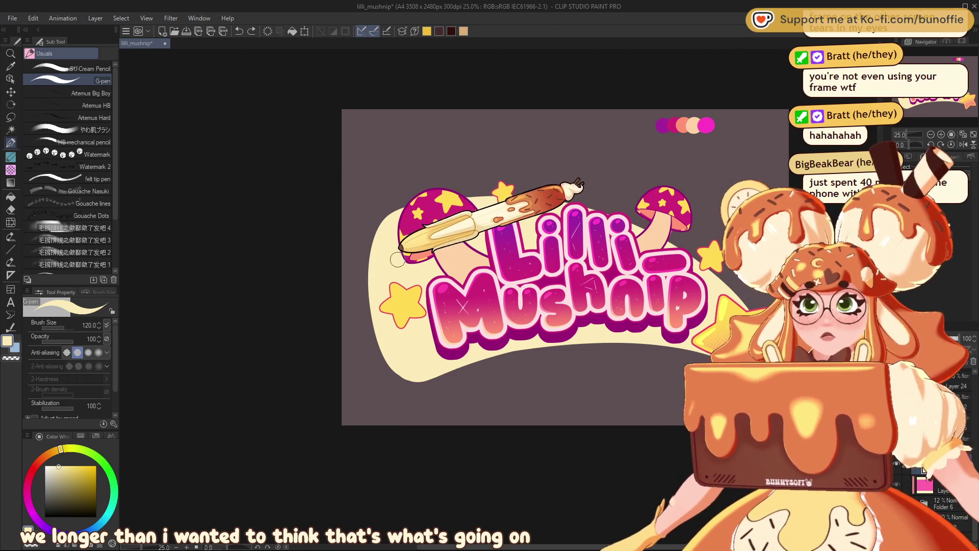
# Paint cream with the G-pen to extend the banner's left edge and cover its dark gap.
pyautogui.moveTo(393, 213); pyautogui.dragTo(400, 213)
pyautogui.hotkey('ctrl', 'z')
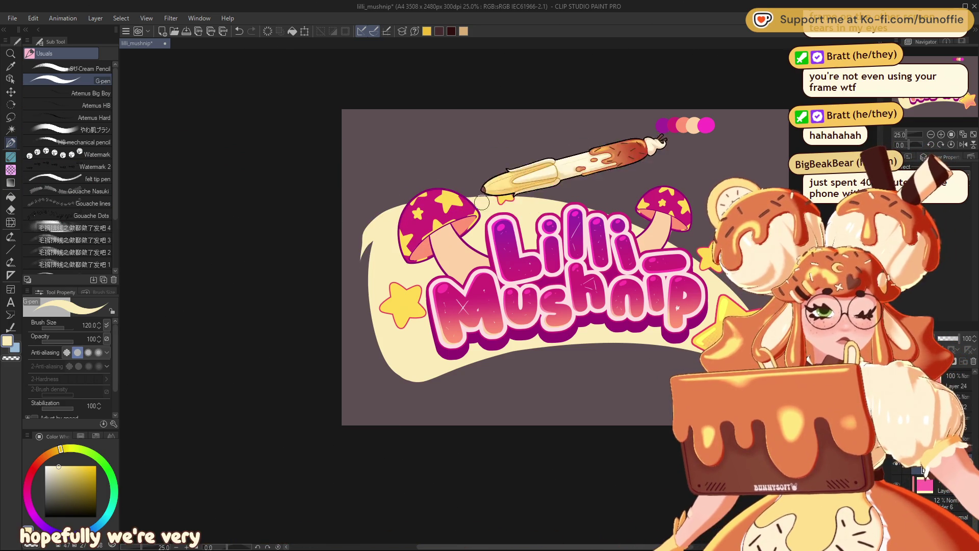
pyautogui.moveTo(484, 201)
pyautogui.mouseDown()
pyautogui.moveTo(390, 224)
pyautogui.moveTo(357, 286)
pyautogui.moveTo(382, 360)
pyautogui.moveTo(409, 376)
pyautogui.mouseUp()
pyautogui.moveTo(377, 204)
pyautogui.mouseDown()
pyautogui.moveTo(372, 306)
pyautogui.moveTo(365, 225)
pyautogui.moveTo(383, 339)
pyautogui.moveTo(405, 390)
pyautogui.mouseUp()
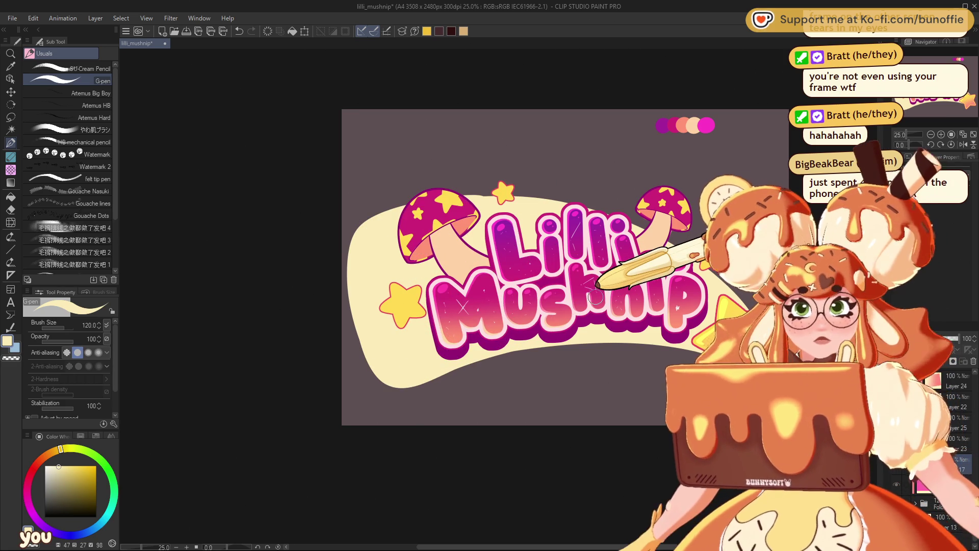
# Fade the banner's left end with a Gradient erase stroke.
pyautogui.click(11, 182)
pyautogui.moveTo(331, 317)
pyautogui.mouseDown()
pyautogui.moveTo(469, 286)
pyautogui.moveTo(382, 328)
pyautogui.moveTo(386, 337)
pyautogui.mouseUp()
pyautogui.hotkey('ctrl', 'z')
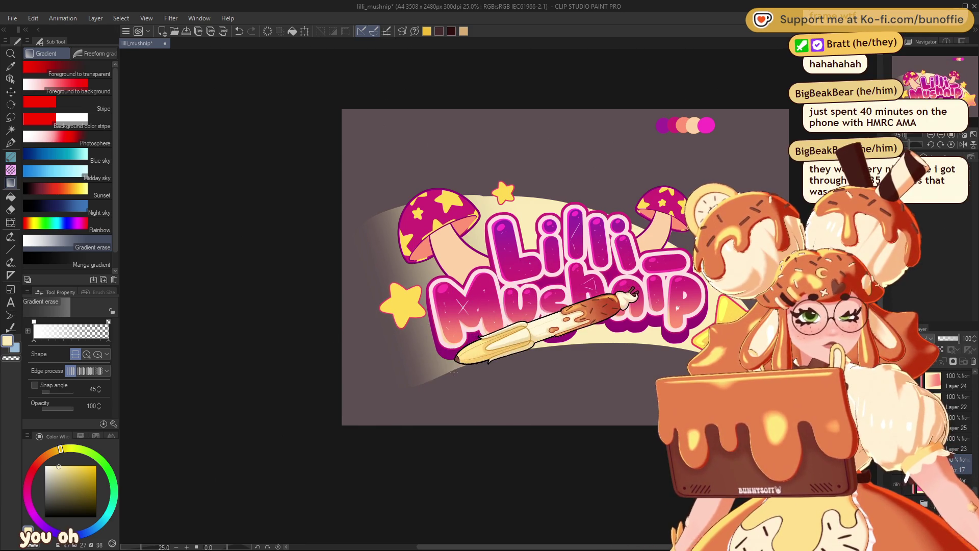
# Fade the banner's lower-left end further and zoom out to review the full logo.
pyautogui.moveTo(386, 397); pyautogui.dragTo(469, 360)
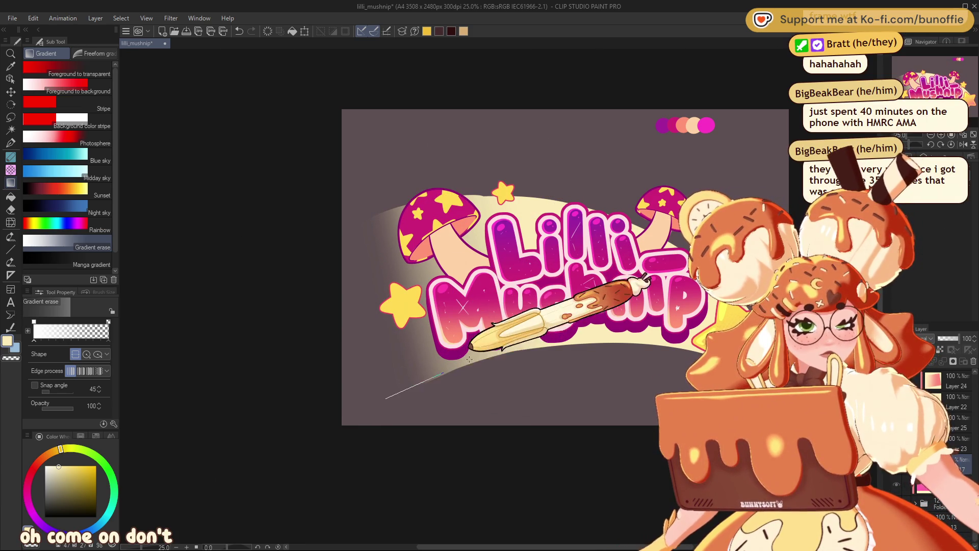
pyautogui.hotkey('ctrl', '-')
pyautogui.hotkey('ctrl', '-')
pyautogui.hotkey('ctrl', '-')
pyautogui.hotkey('ctrl', '+')
pyautogui.hotkey('ctrl', '+')
pyautogui.hotkey('ctrl', '+')
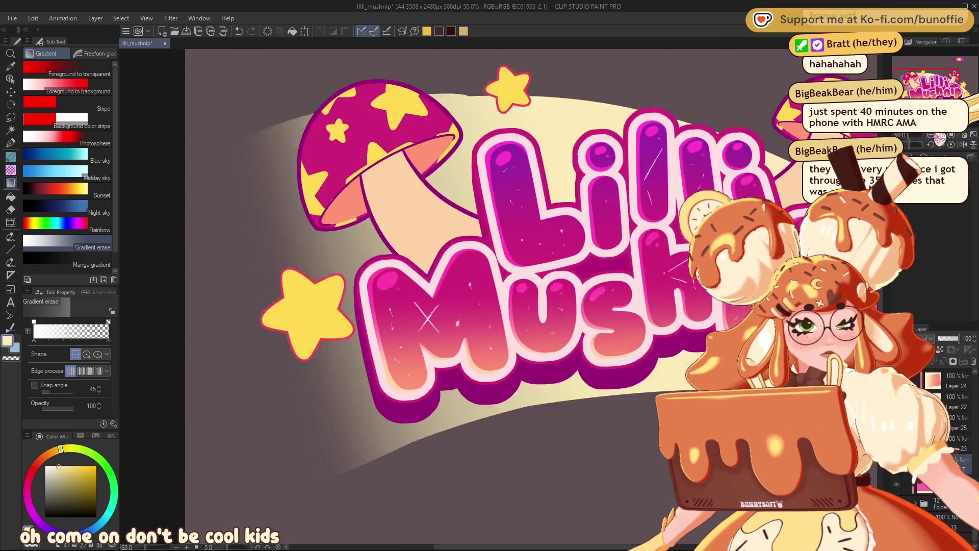
pyautogui.hotkey('ctrl', '-')
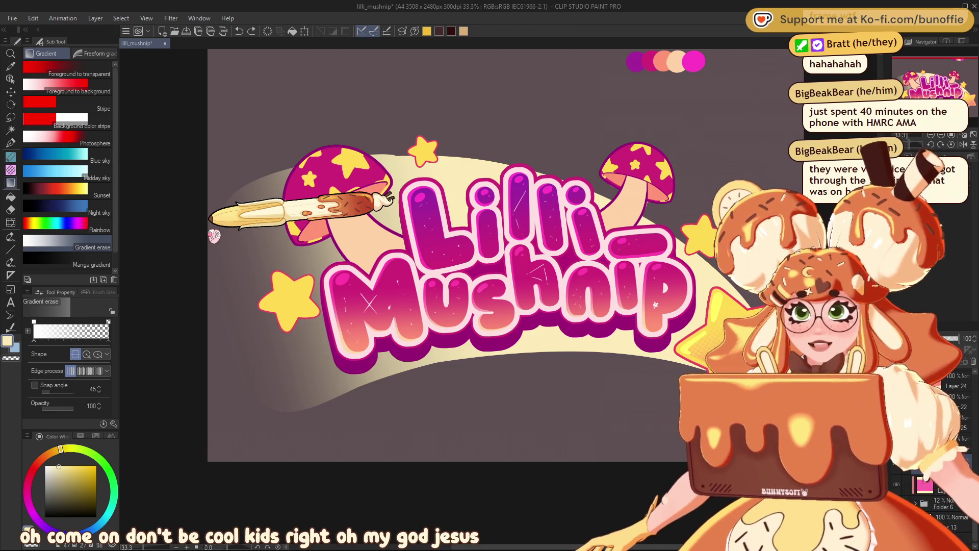
# Undo the gradient fades and a stray G-pen mark, leaving the banner solid cream.
pyautogui.hotkey('ctrl', 'z')
pyautogui.hotkey('ctrl', 'z')
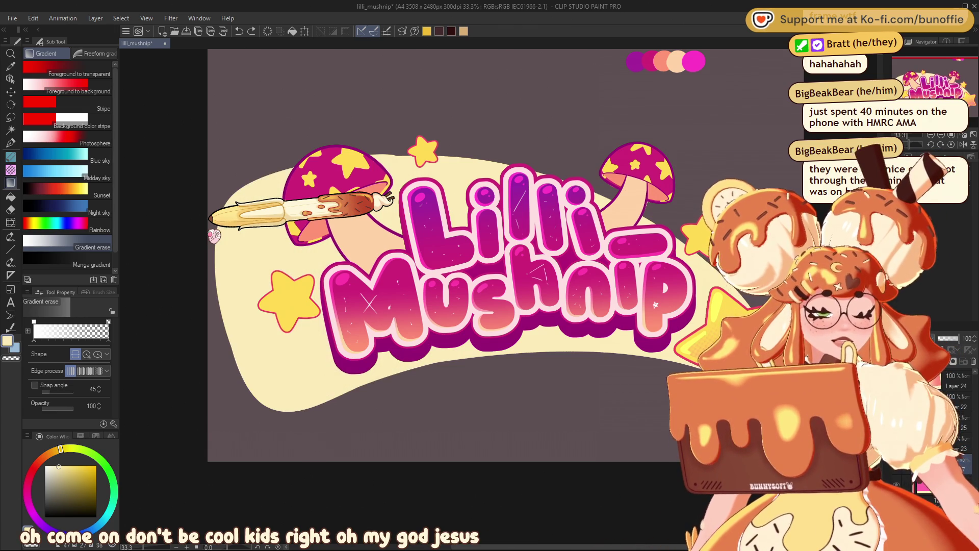
pyautogui.click(10, 142)
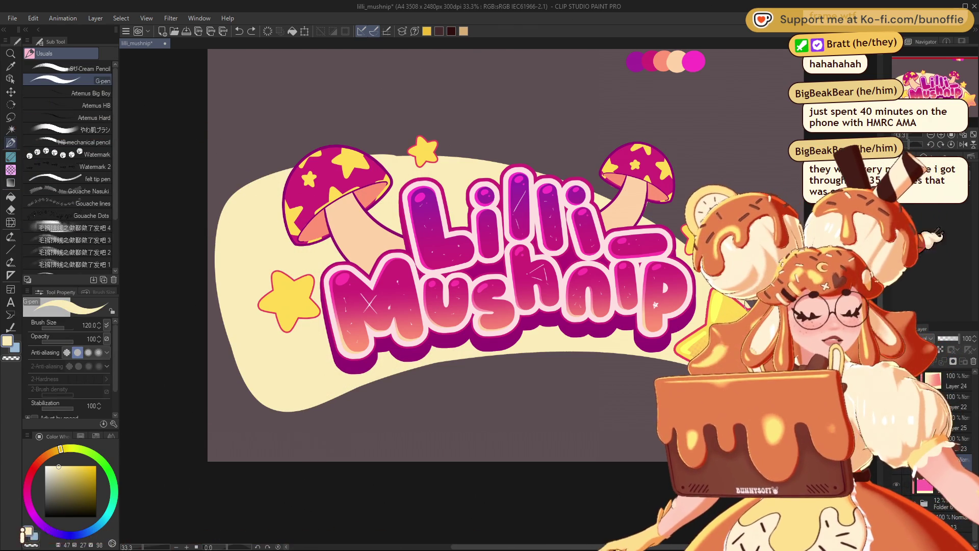
pyautogui.click(366, 151)
pyautogui.hotkey('ctrl', 'z')
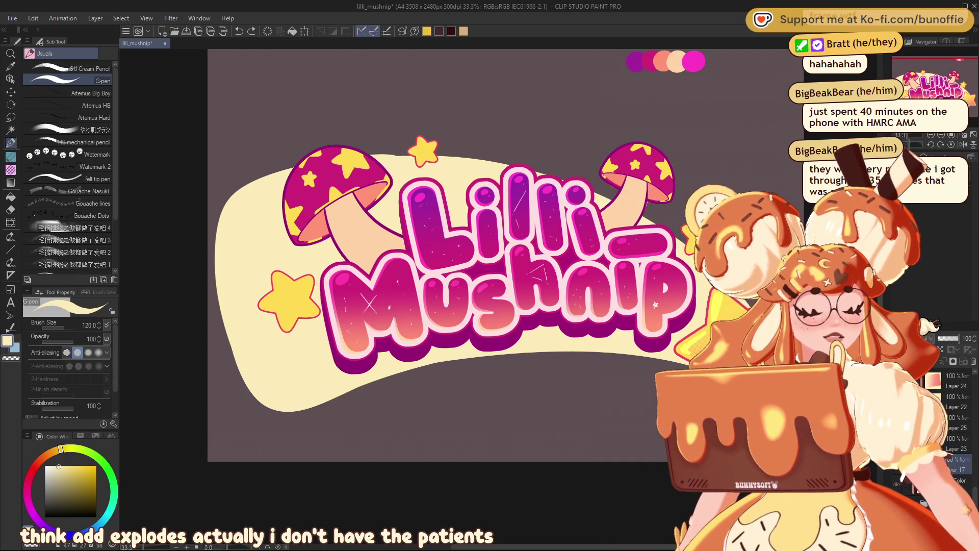
# Gradient-erase the banner's left, lower-left and upper-left edges, then zoom out and back to review.
pyautogui.click(239, 207)
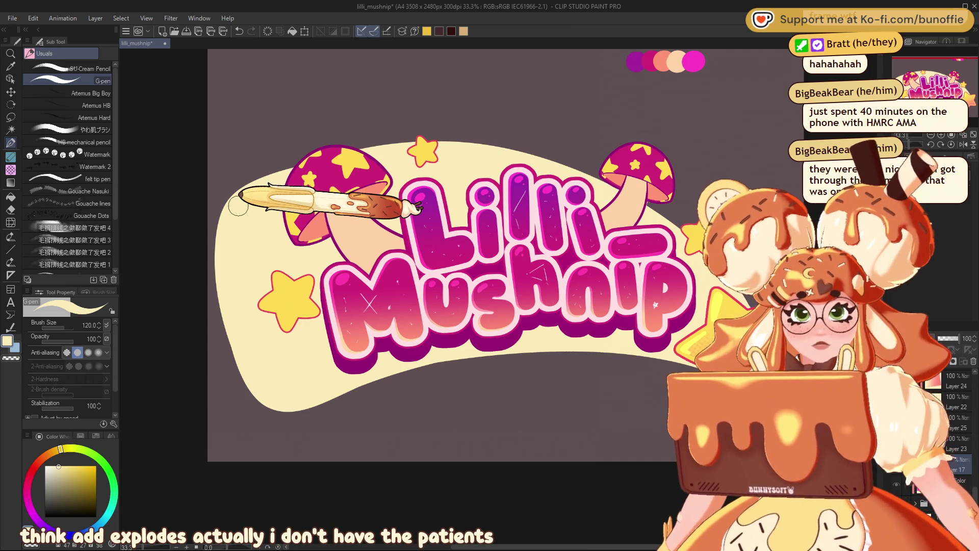
pyautogui.click(10, 182)
pyautogui.moveTo(221, 312); pyautogui.dragTo(300, 278)
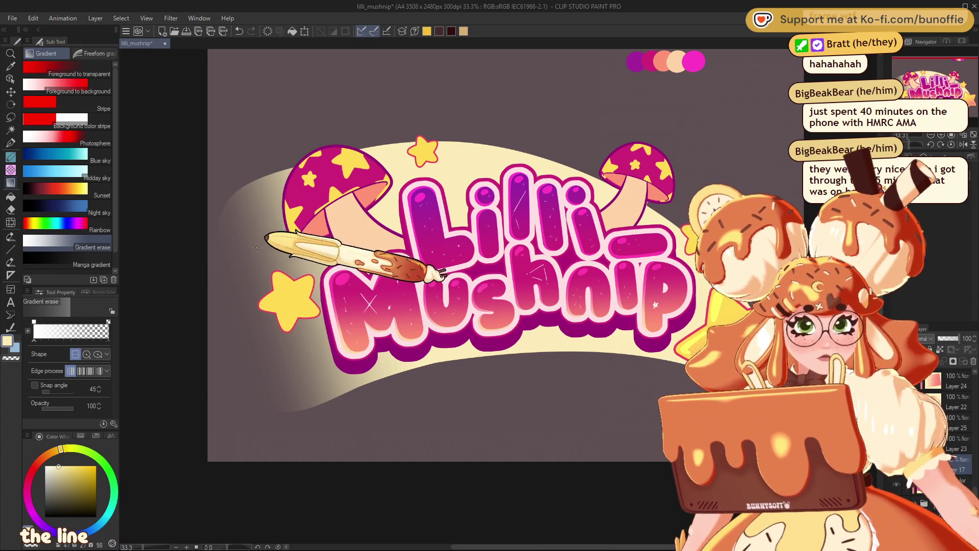
pyautogui.moveTo(275, 339)
pyautogui.mouseDown()
pyautogui.moveTo(390, 339)
pyautogui.moveTo(361, 354)
pyautogui.mouseUp()
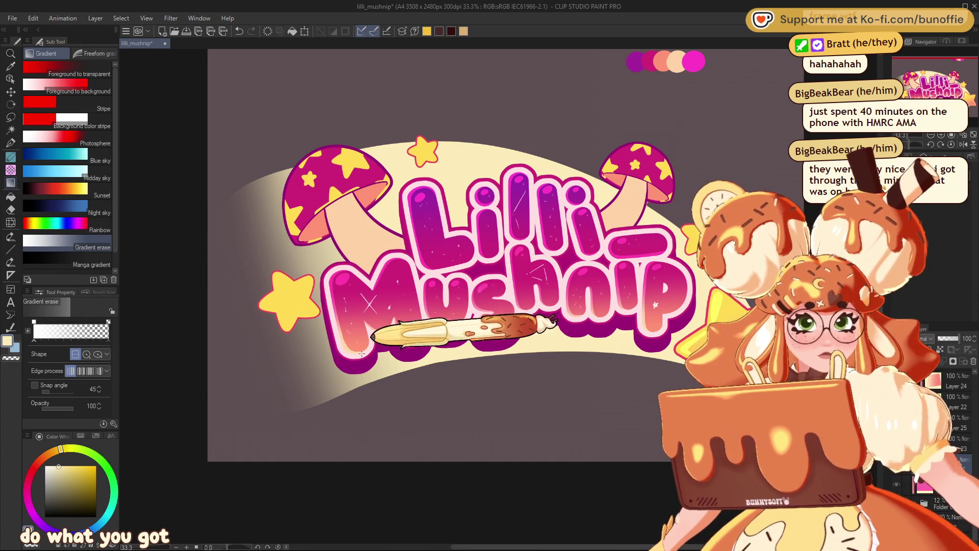
pyautogui.moveTo(205, 186); pyautogui.dragTo(268, 210)
pyautogui.hotkey('ctrl', '-')
pyautogui.hotkey('ctrl', '-')
pyautogui.hotkey('ctrl', '-')
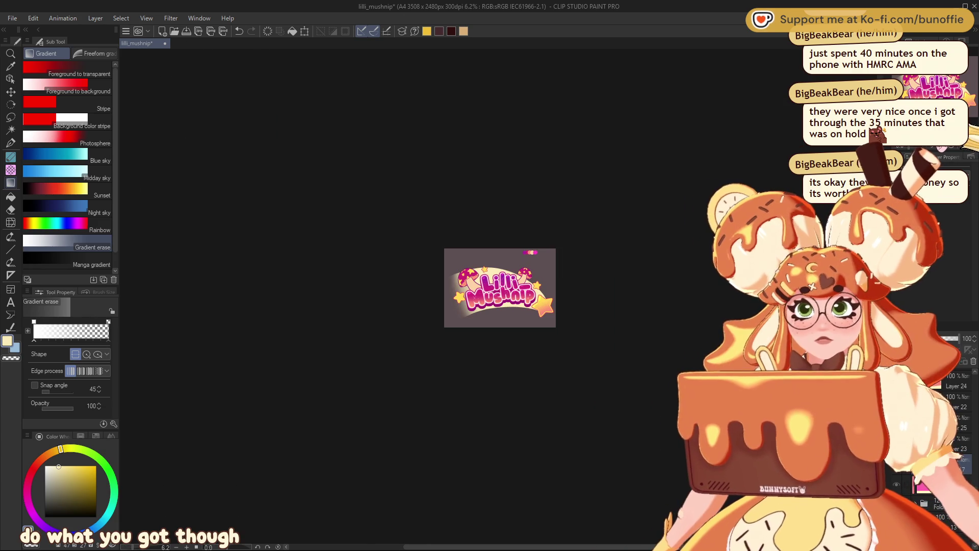
pyautogui.hotkey('ctrl', '+')
pyautogui.hotkey('ctrl', '+')
pyautogui.hotkey('ctrl', '+')
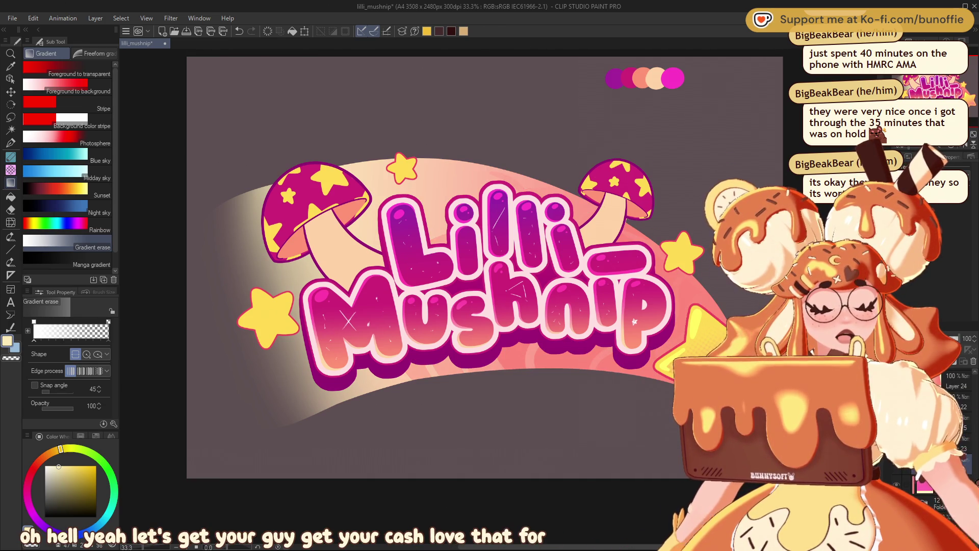
# Review the logo zoomed out, then undo the pink-peach gradient so the banner is plain cream.
pyautogui.hotkey('ctrl', '-')
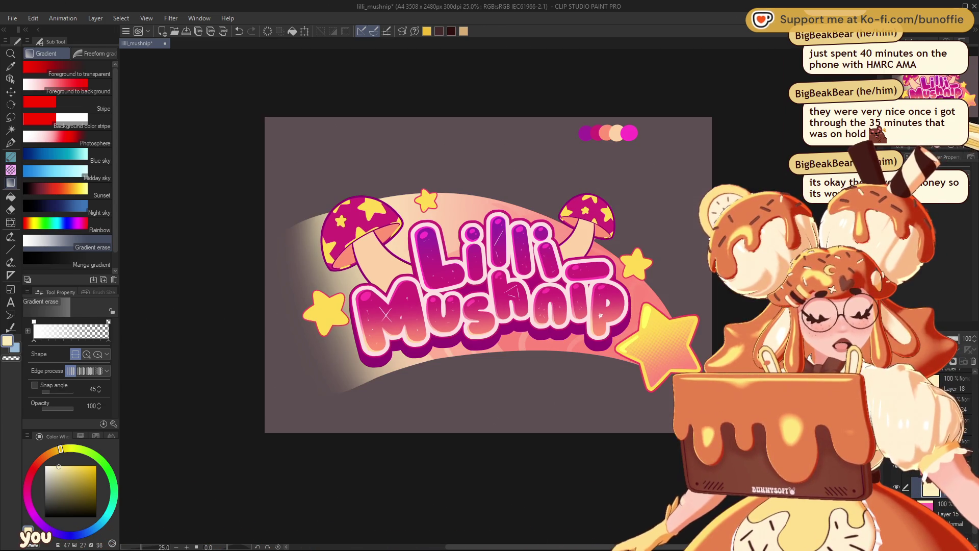
pyautogui.hotkey('ctrl', '-')
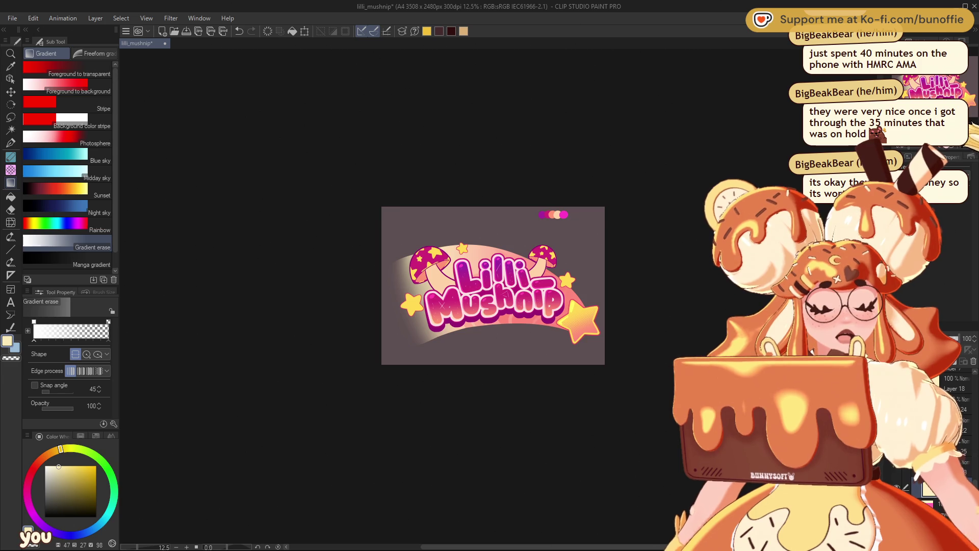
pyautogui.hotkey('ctrl', '+')
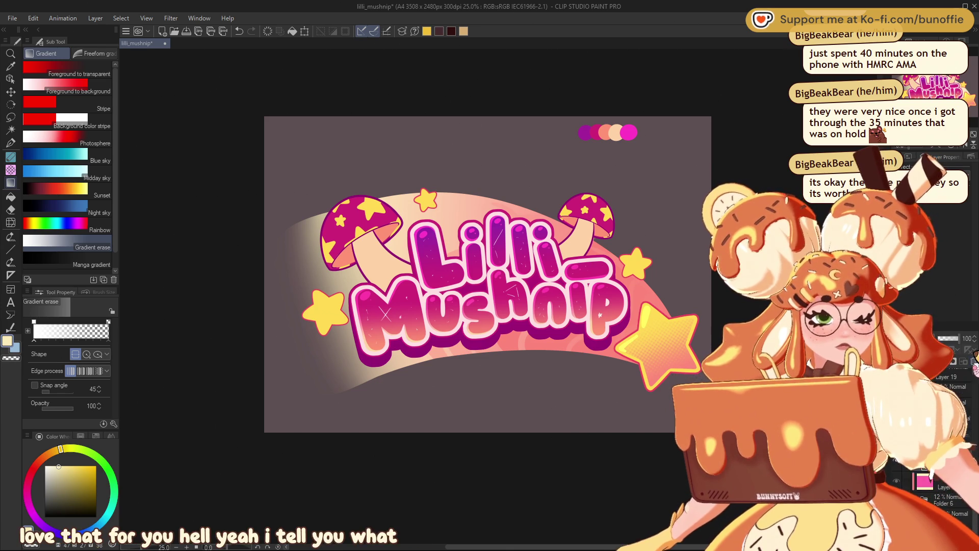
pyautogui.hotkey('ctrl', 'z')
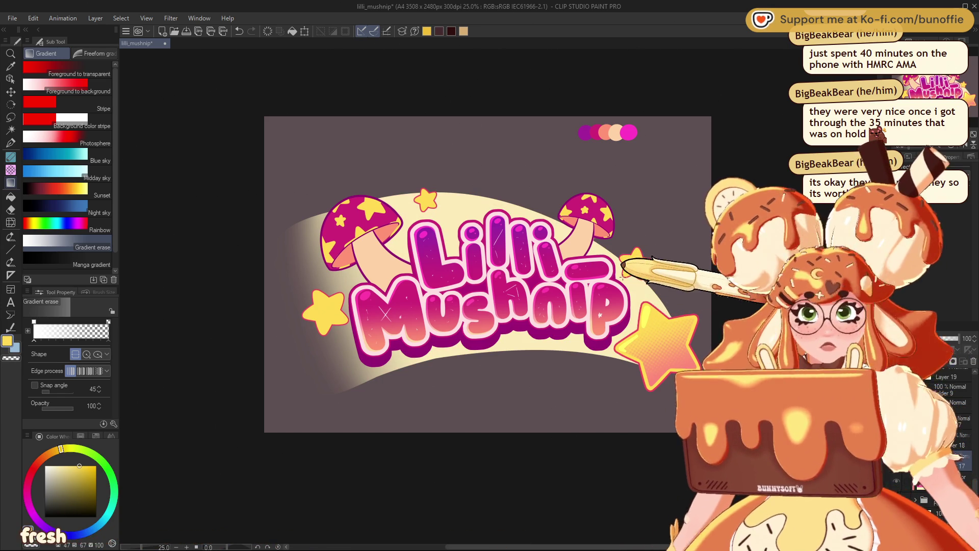
pyautogui.press('g')
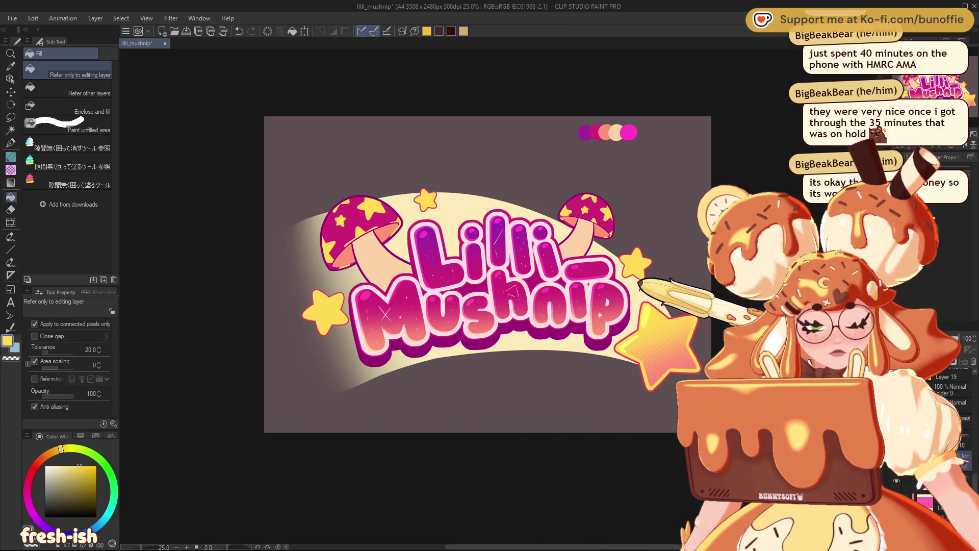
# Fill the banner arc with yellow, compare via undo/redo, and flip the canvas horizontally to check.
pyautogui.click(651, 285)
pyautogui.press('space')
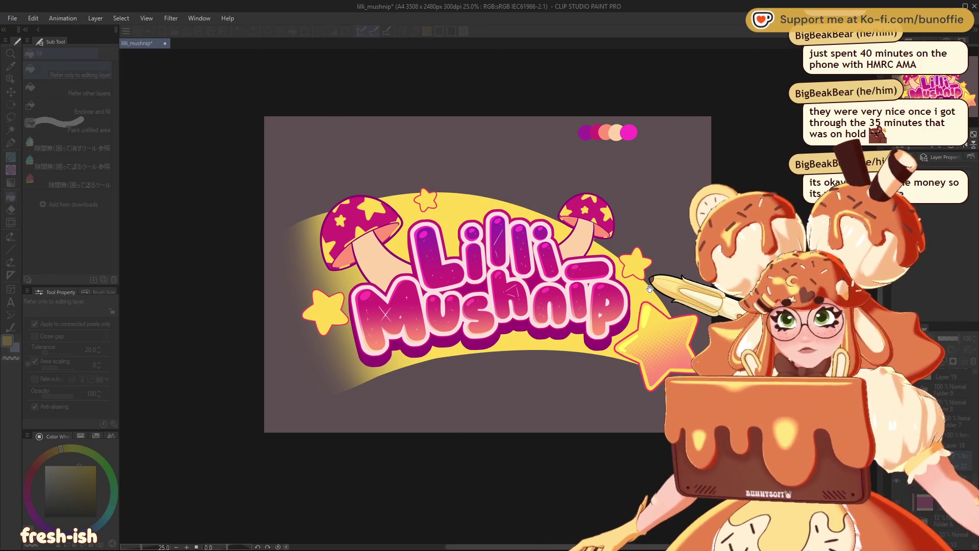
pyautogui.hotkey('ctrl', 'z')
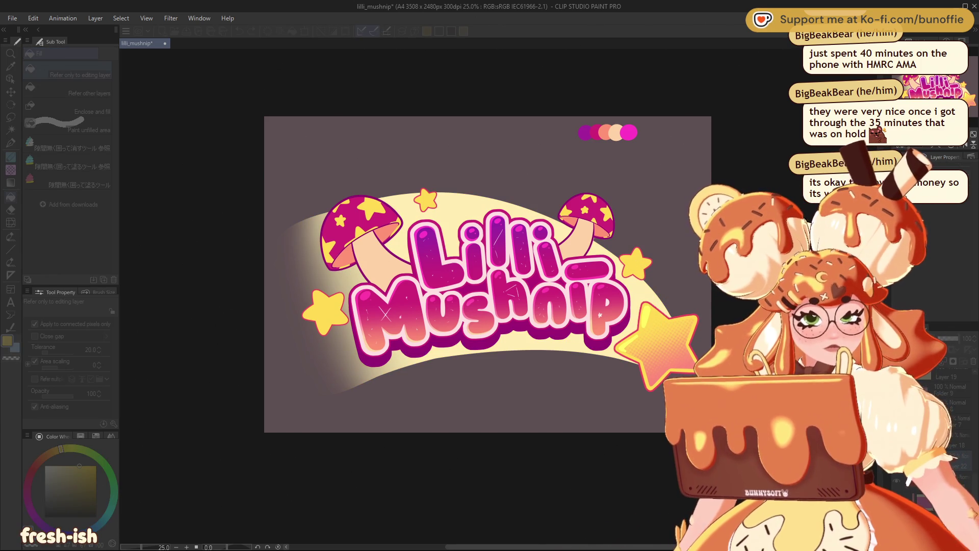
pyautogui.hotkey('ctrl', 'z')
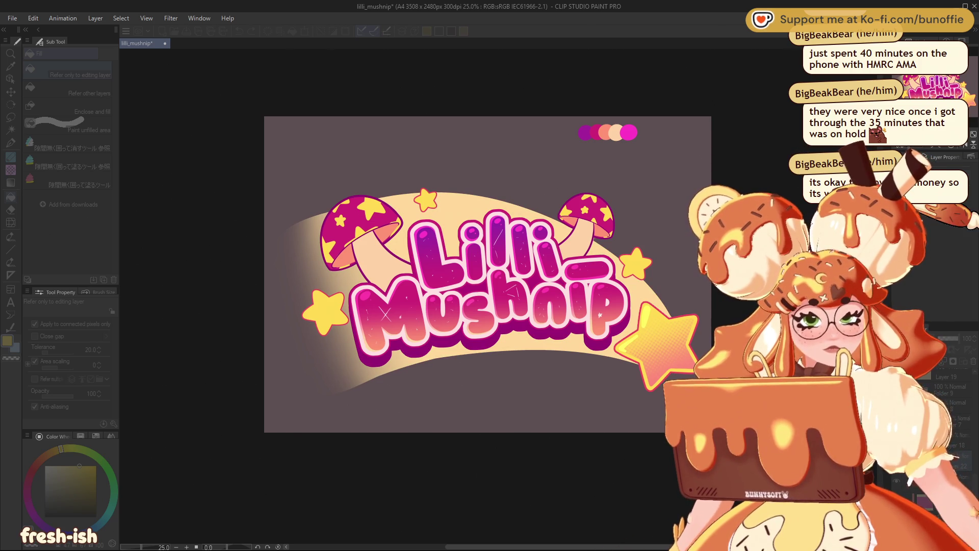
pyautogui.hotkey('ctrl', 'y')
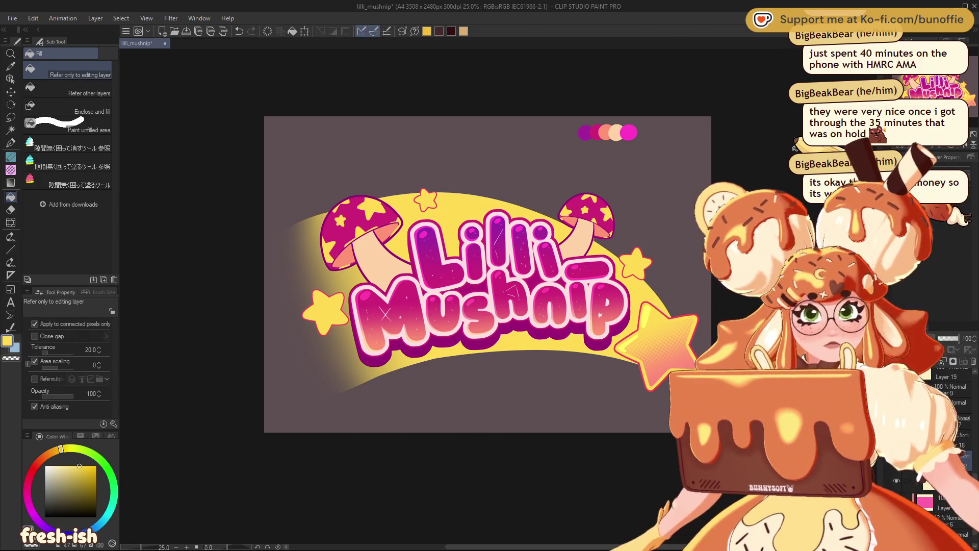
pyautogui.hotkey('ctrl', 'z')
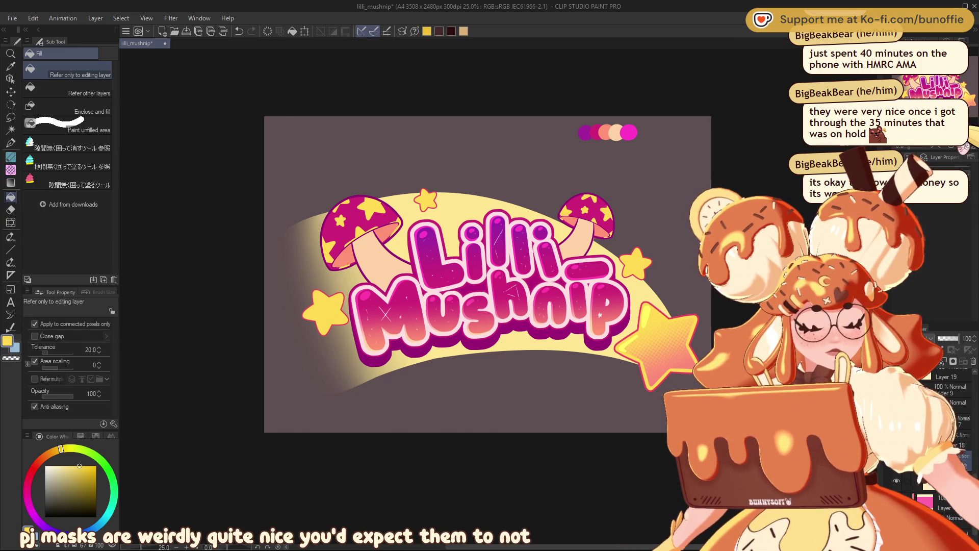
pyautogui.press('h')
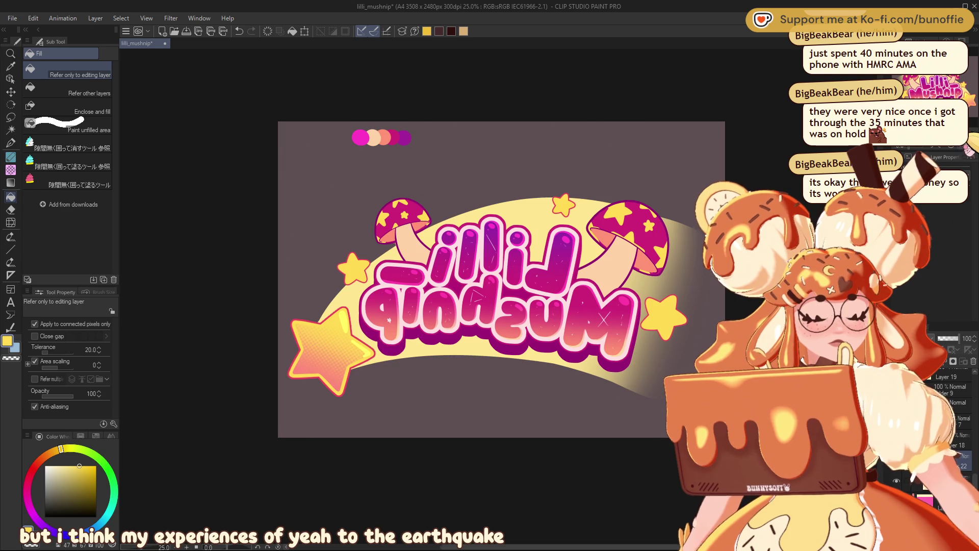
# Un-mirror the canvas view, set zoom to 33.3% and recentre the logo in the window.
pyautogui.press('h')
pyautogui.hotkey('ctrl', '+')
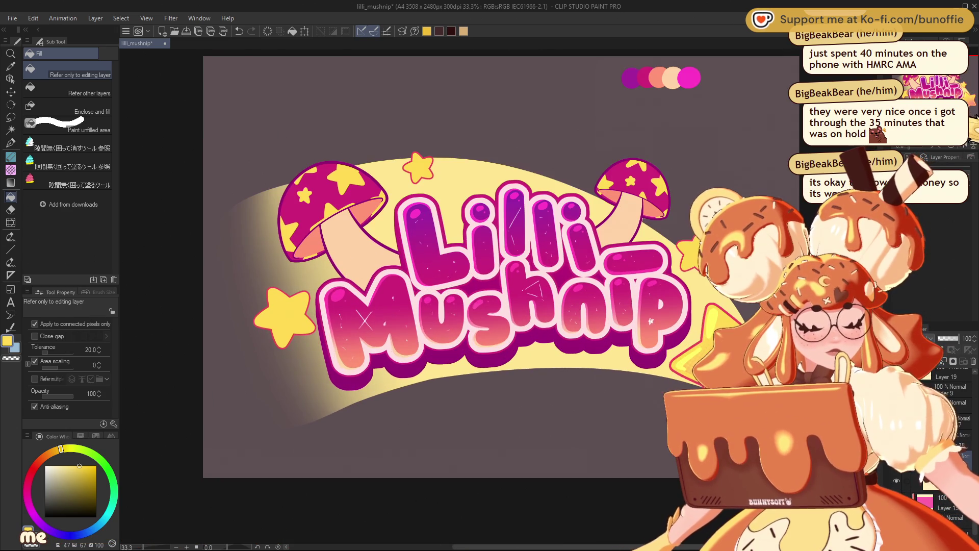
pyautogui.hotkey('ctrl', '+')
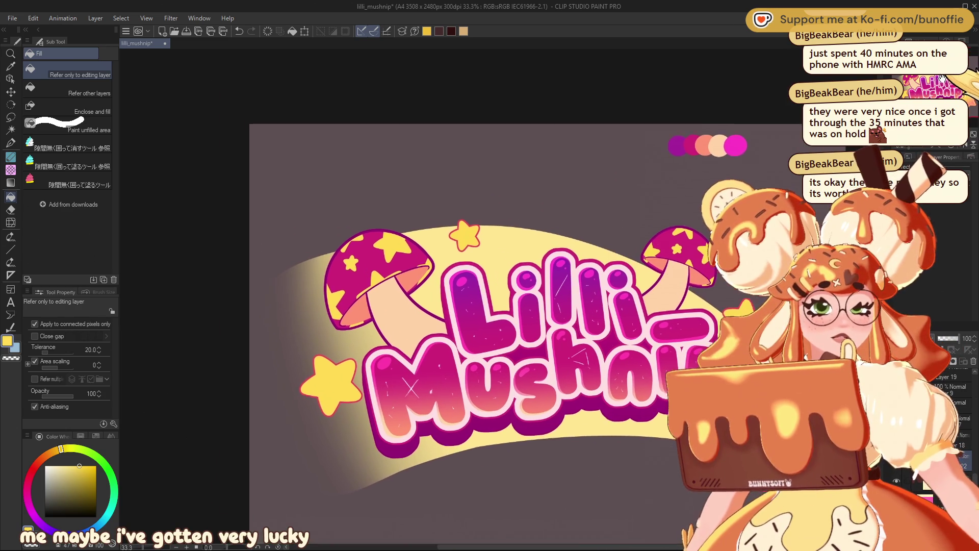
pyautogui.hotkey('ctrl', '-')
pyautogui.moveTo(479, 285); pyautogui.dragTo(465, 275)
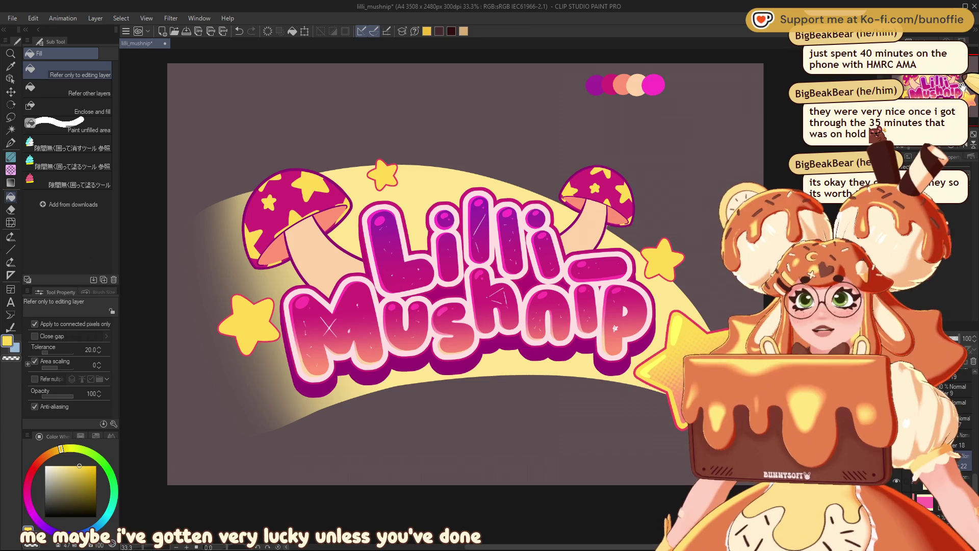
pyautogui.moveTo(459, 276)
pyautogui.mouseDown()
pyautogui.moveTo(511, 300)
pyautogui.moveTo(491, 319)
pyautogui.mouseUp()
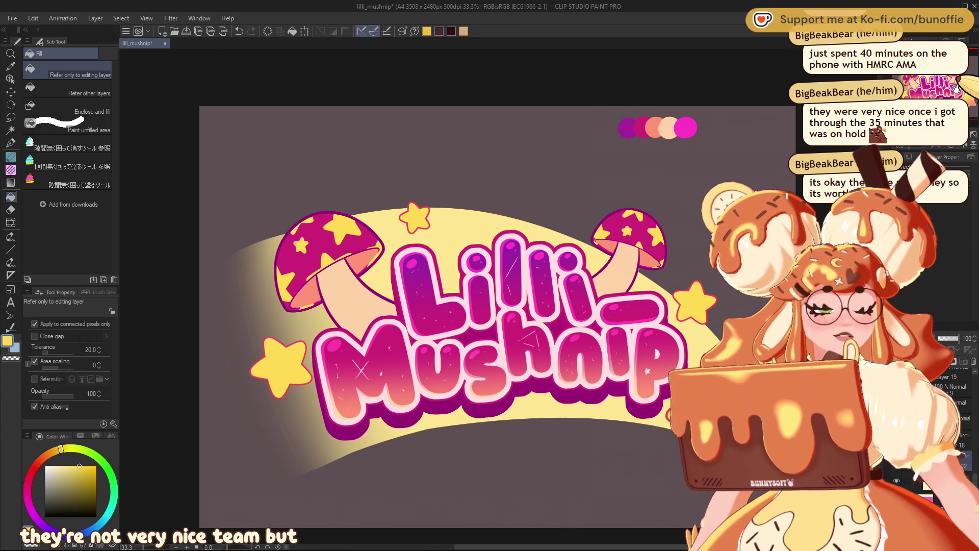
pyautogui.moveTo(459, 275); pyautogui.dragTo(466, 264)
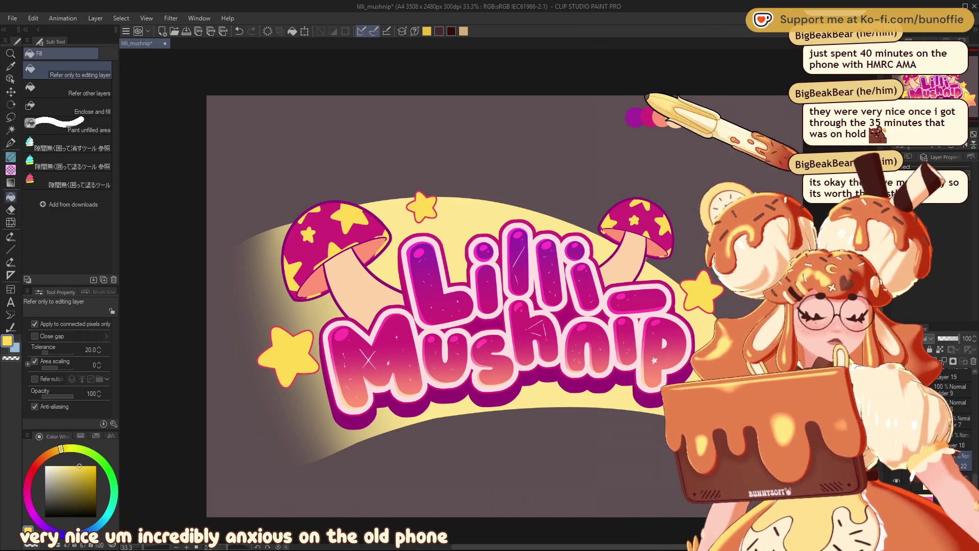
# Fill the yellow banner arc with lavender purple sampled from the painted colour dots.
pyautogui.keyDown('alt'); pyautogui.click(634, 117); pyautogui.keyUp('alt')
pyautogui.click(502, 211)
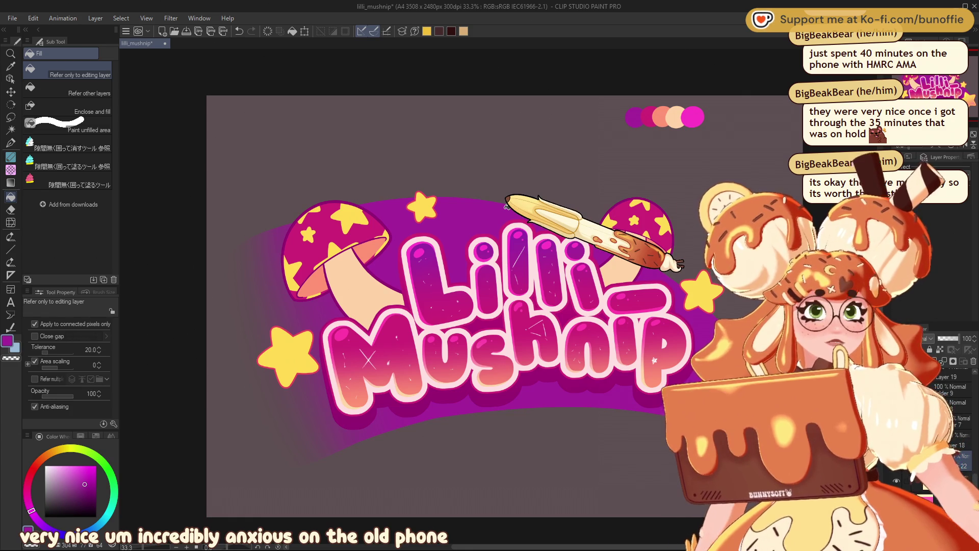
pyautogui.press('space')
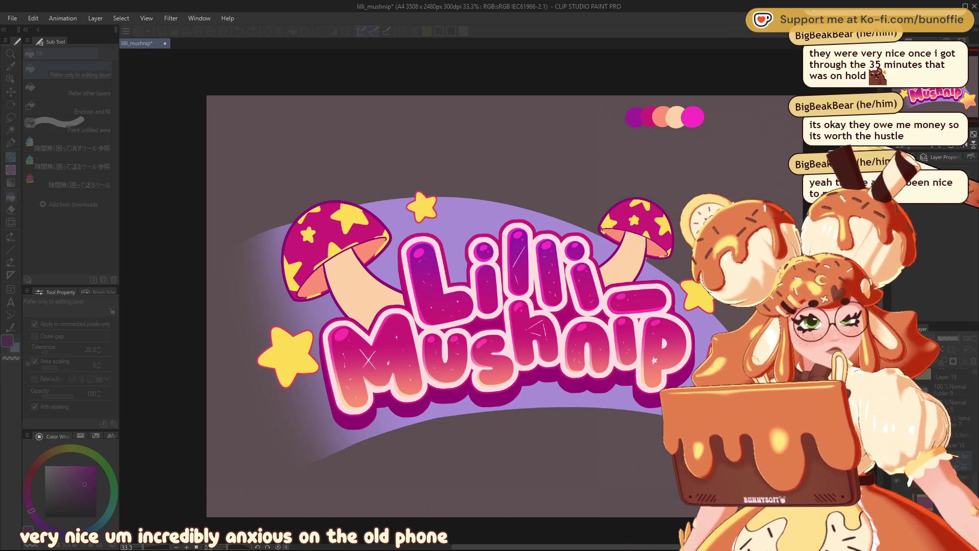
pyautogui.hotkey('ctrl', '-')
pyautogui.hotkey('ctrl', '-')
pyautogui.hotkey('ctrl', '-')
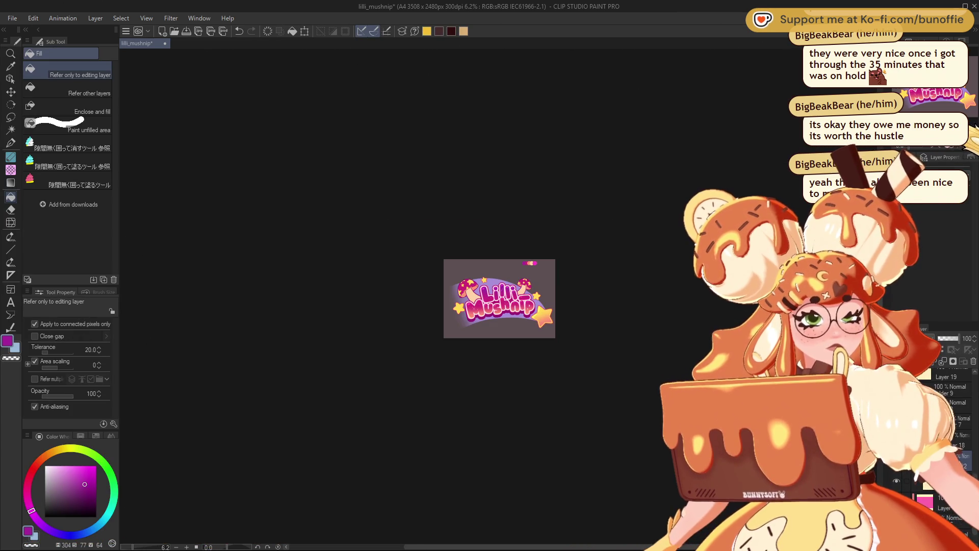
pyautogui.hotkey('ctrl', '+')
pyautogui.hotkey('ctrl', '+')
pyautogui.hotkey('ctrl', '+')
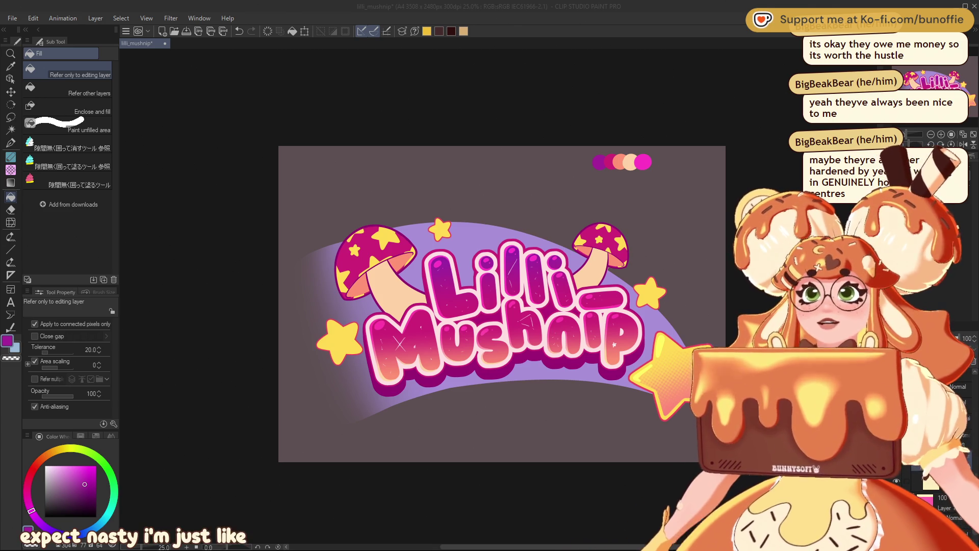
# With the G-pen in pink, paint a stroke along the bottom of the lavender arc.
pyautogui.click(11, 143)
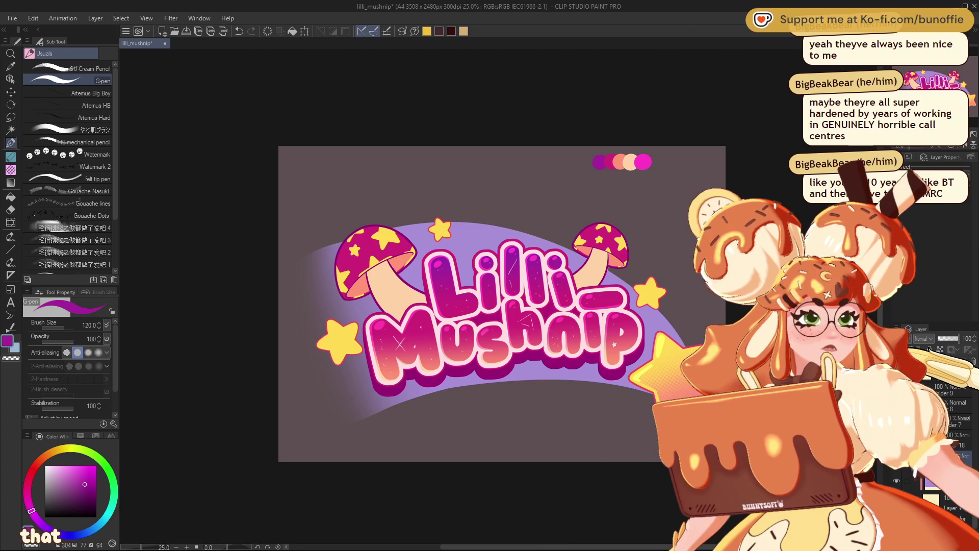
pyautogui.keyDown('alt'); pyautogui.click(480, 237); pyautogui.keyUp('alt')
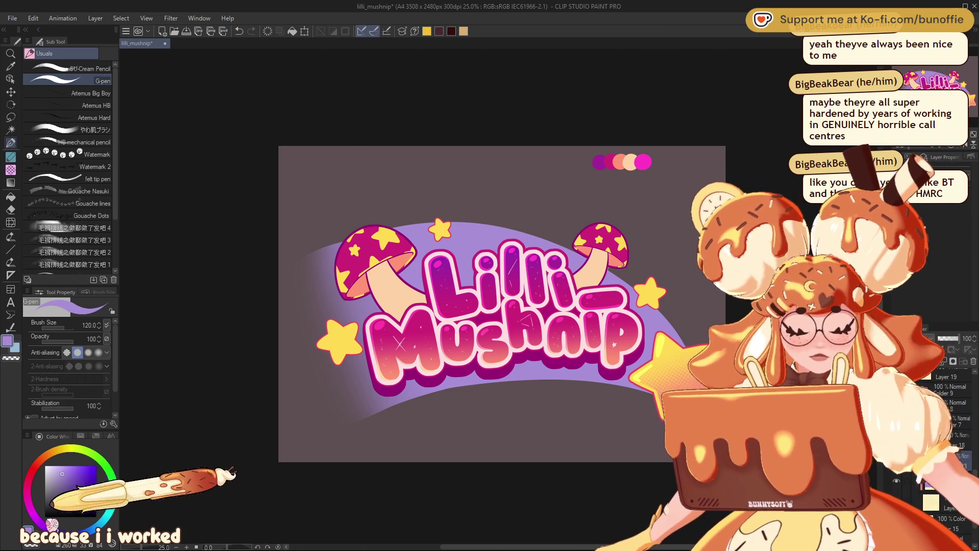
pyautogui.click(32, 510)
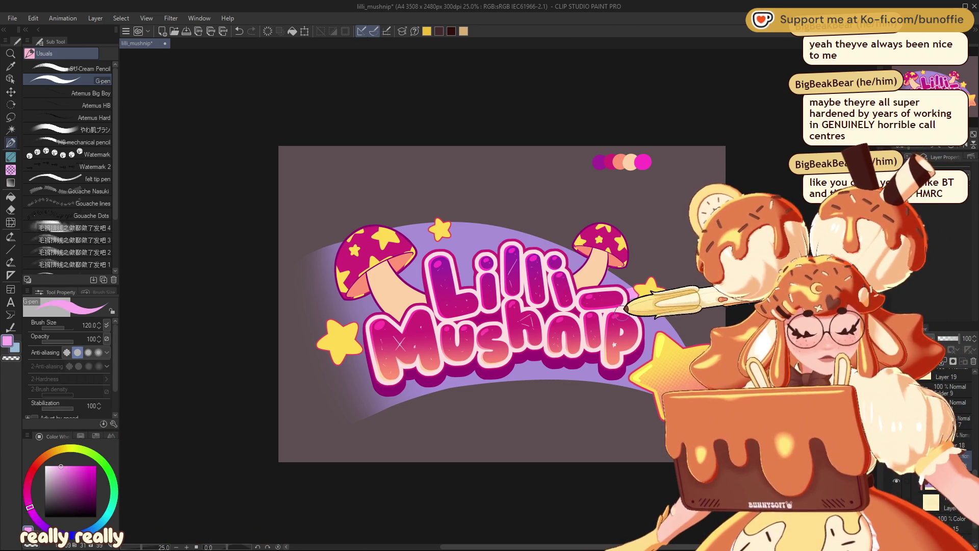
pyautogui.moveTo(607, 353); pyautogui.dragTo(573, 397)
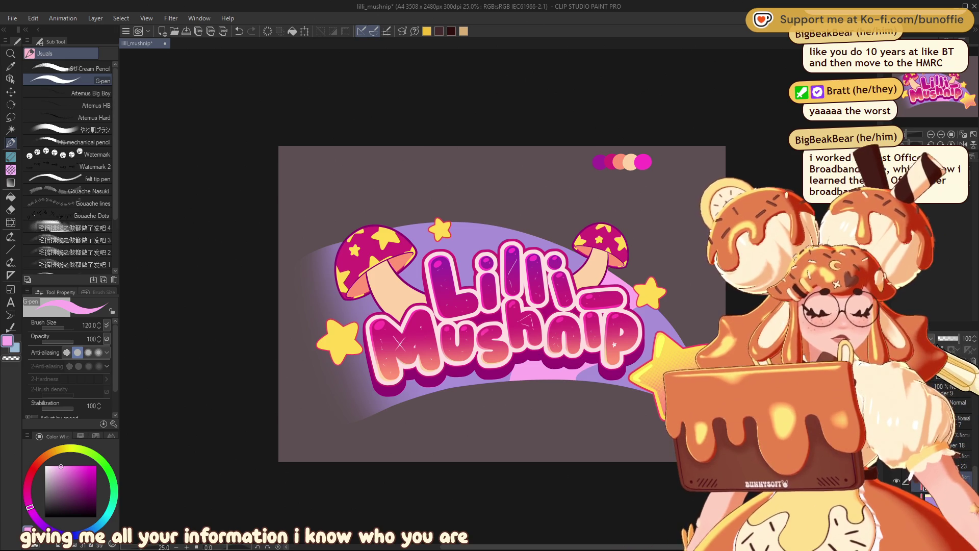
# Pick salmon, then pale cream, and paint a cream band across the arc behind Lilli.
pyautogui.click(33, 468)
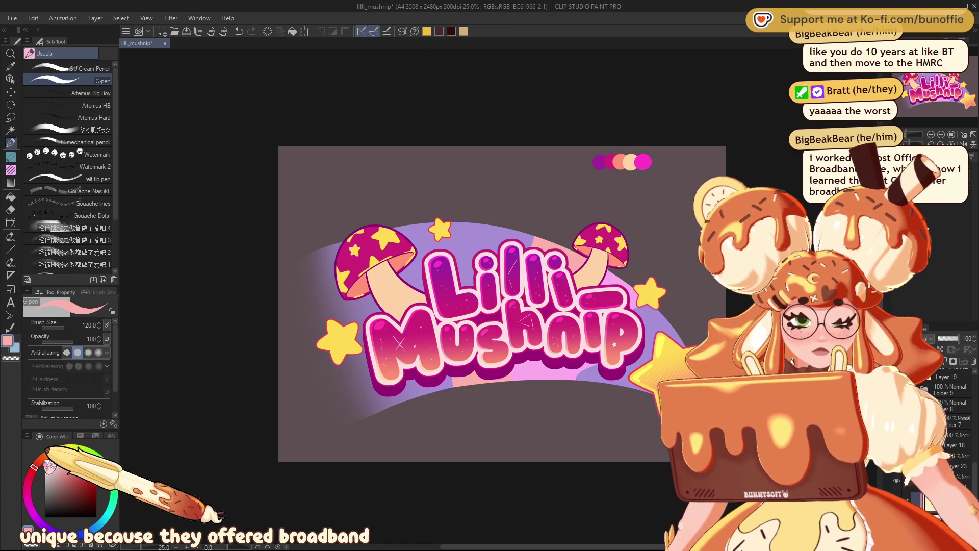
pyautogui.moveTo(36, 461); pyautogui.dragTo(60, 451)
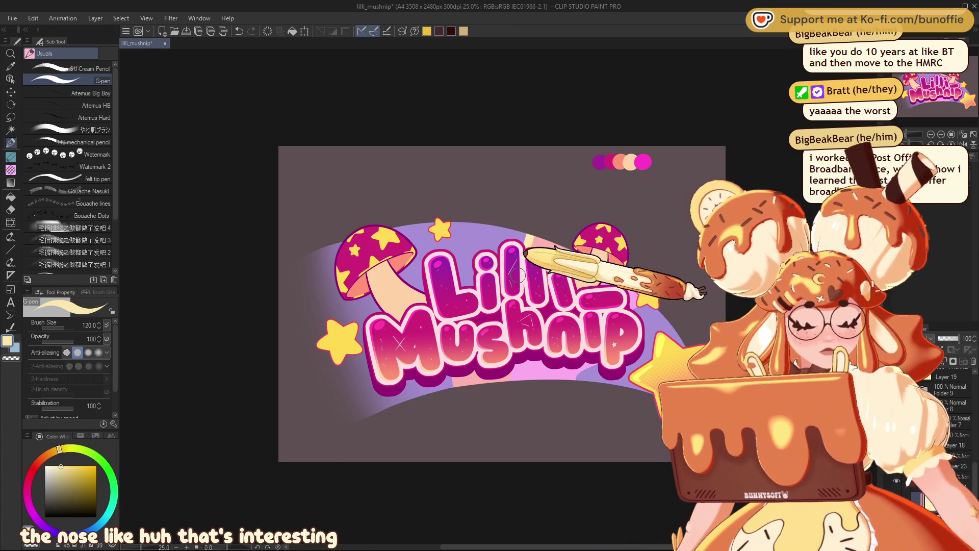
pyautogui.moveTo(517, 230)
pyautogui.mouseDown()
pyautogui.moveTo(509, 220)
pyautogui.moveTo(459, 265)
pyautogui.moveTo(509, 220)
pyautogui.moveTo(472, 278)
pyautogui.moveTo(426, 392)
pyautogui.moveTo(453, 377)
pyautogui.mouseUp()
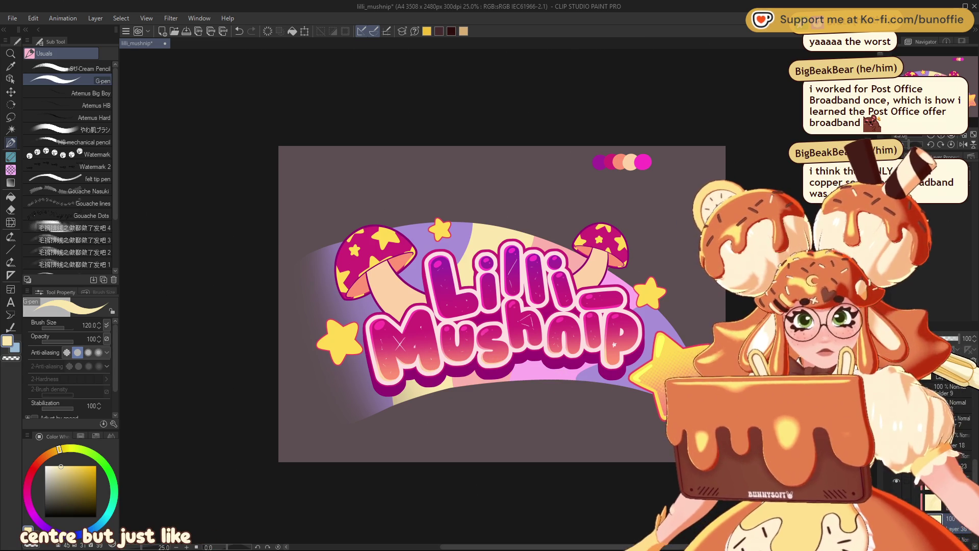
# Paint a pale green band on the arc's left end, then choose mint green.
pyautogui.click(90, 451)
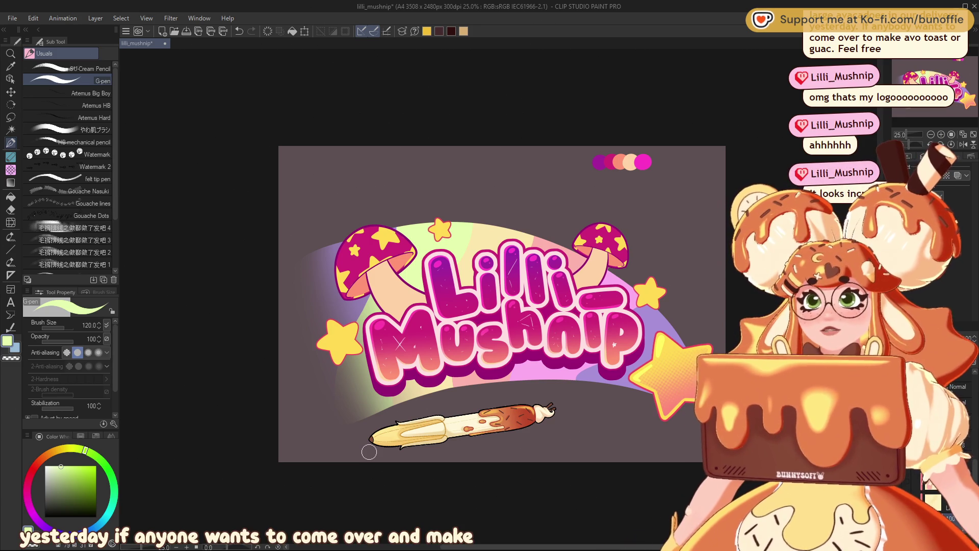
pyautogui.moveTo(369, 452)
pyautogui.mouseDown()
pyautogui.moveTo(305, 459)
pyautogui.moveTo(294, 512)
pyautogui.mouseUp()
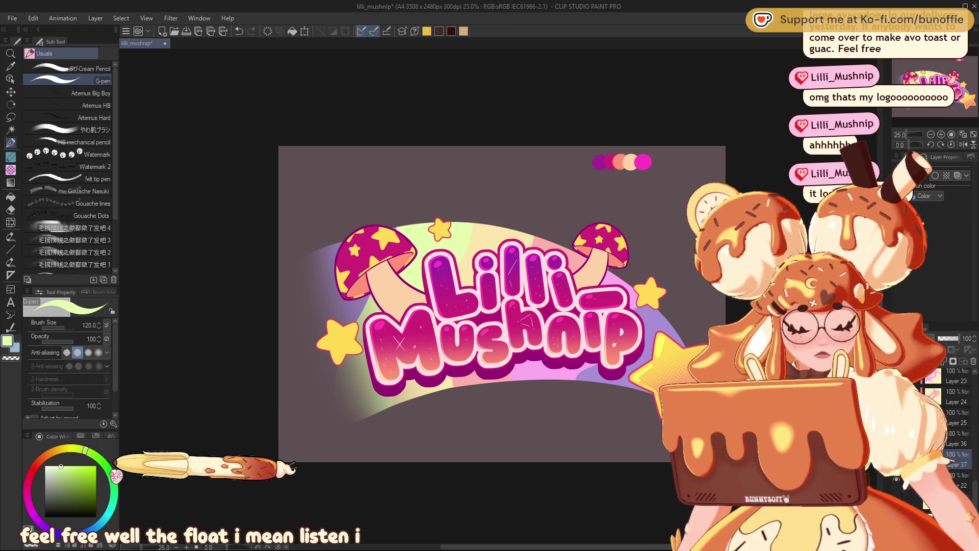
pyautogui.click(113, 492)
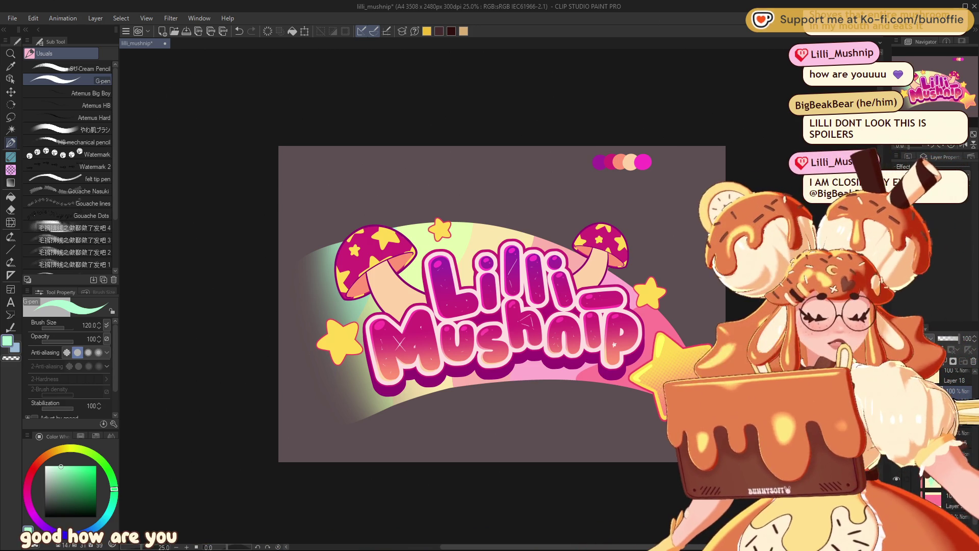
pyautogui.hotkey('ctrl', '-')
pyautogui.hotkey('ctrl', '+')
pyautogui.hotkey('ctrl', '+')
pyautogui.moveTo(965, 82); pyautogui.dragTo(966, 86)
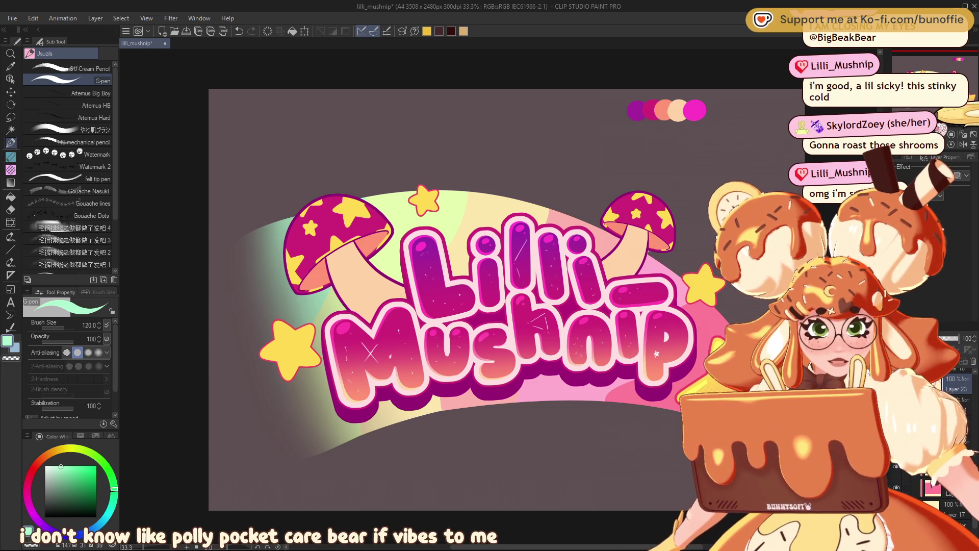
pyautogui.hotkey('ctrl', '-')
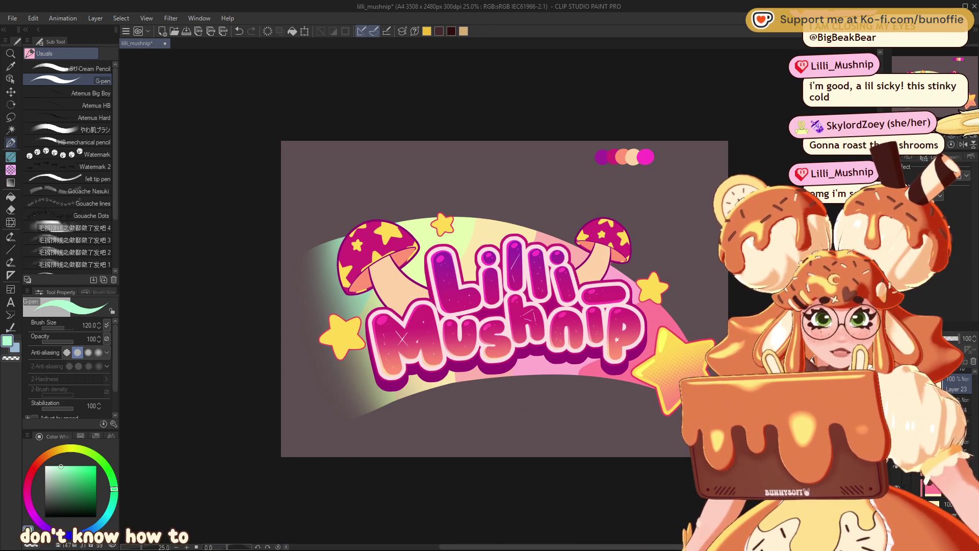
pyautogui.hotkey('ctrl', '-')
pyautogui.hotkey('ctrl', '-')
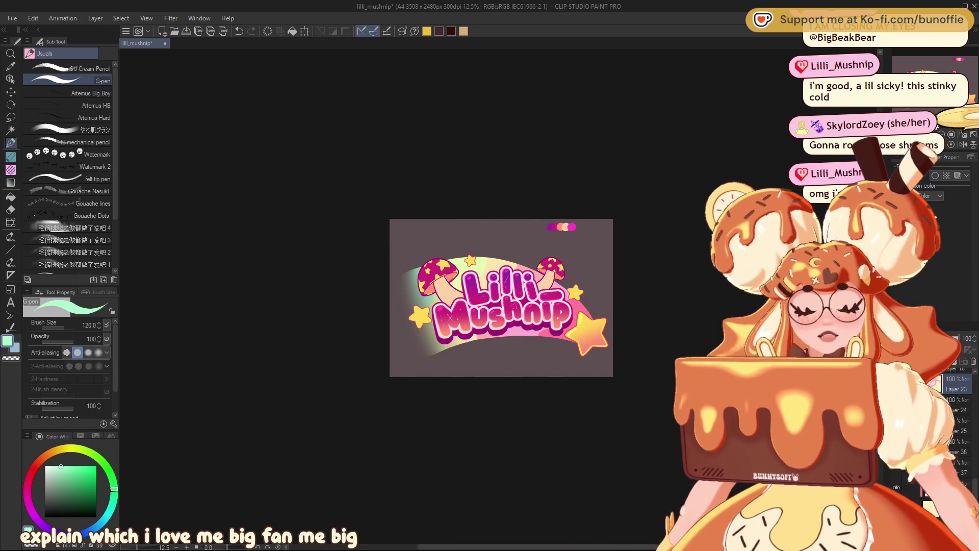
pyautogui.hotkey('ctrl', '+')
pyautogui.hotkey('ctrl', '+')
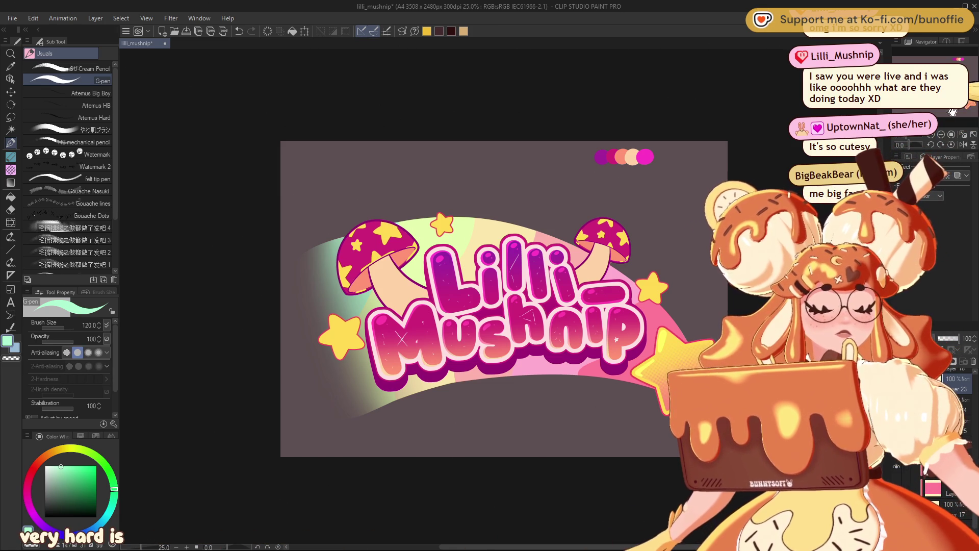
pyautogui.hotkey('ctrl', '-')
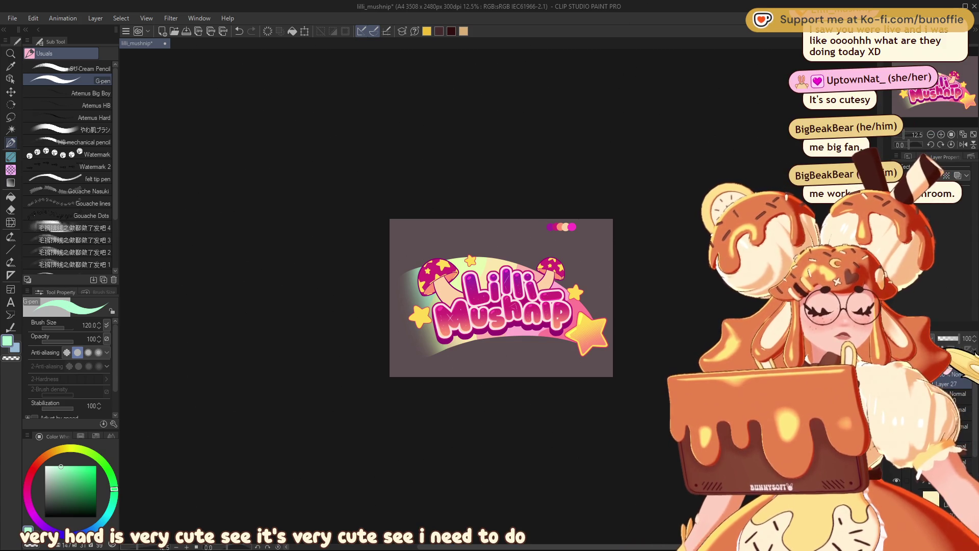
pyautogui.hotkey('ctrl', 's')
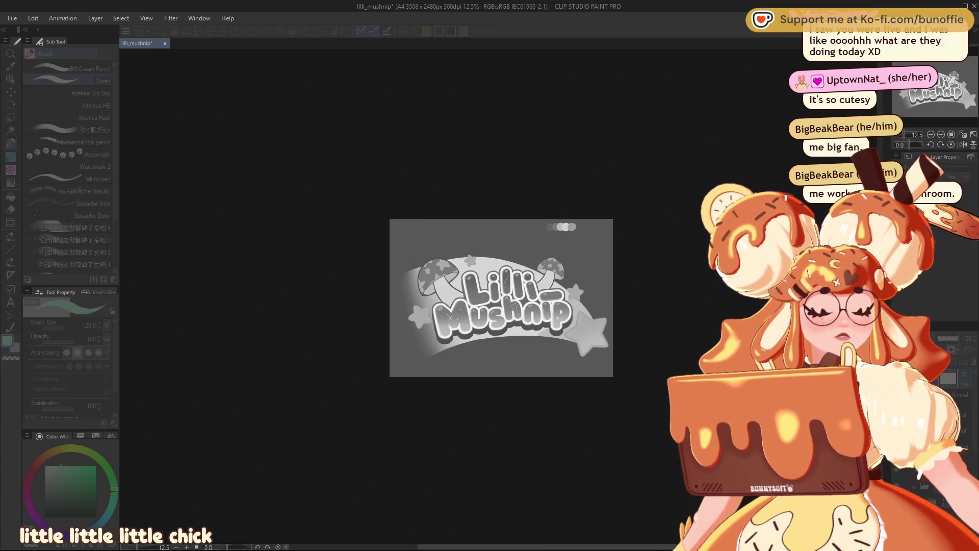
# Turn off the greyscale check with Ctrl+Shift+H to show the logo in full colour.
pyautogui.hotkey('ctrl', '+')
pyautogui.hotkey('ctrl', '+')
pyautogui.hotkey('ctrl', '+')
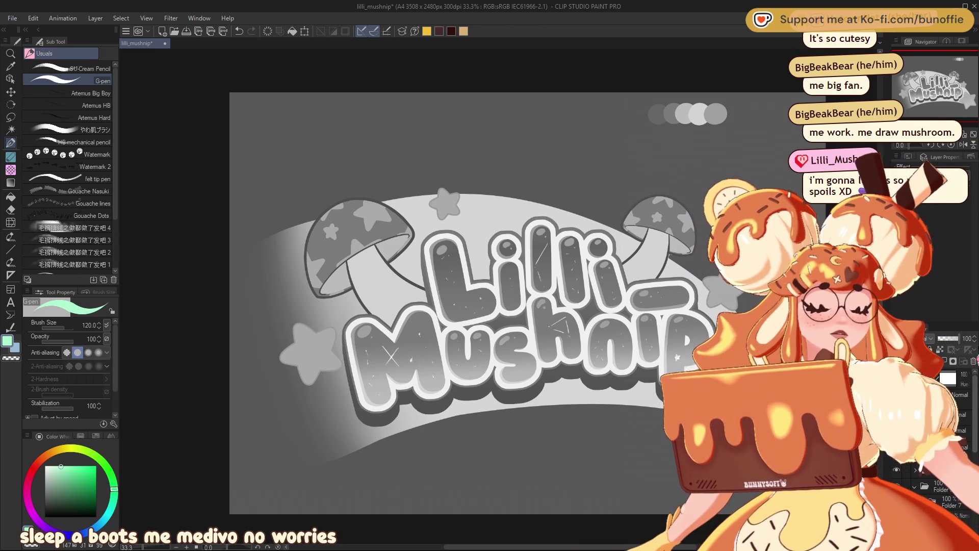
pyautogui.hotkey('ctrl', 'shift', 'h')
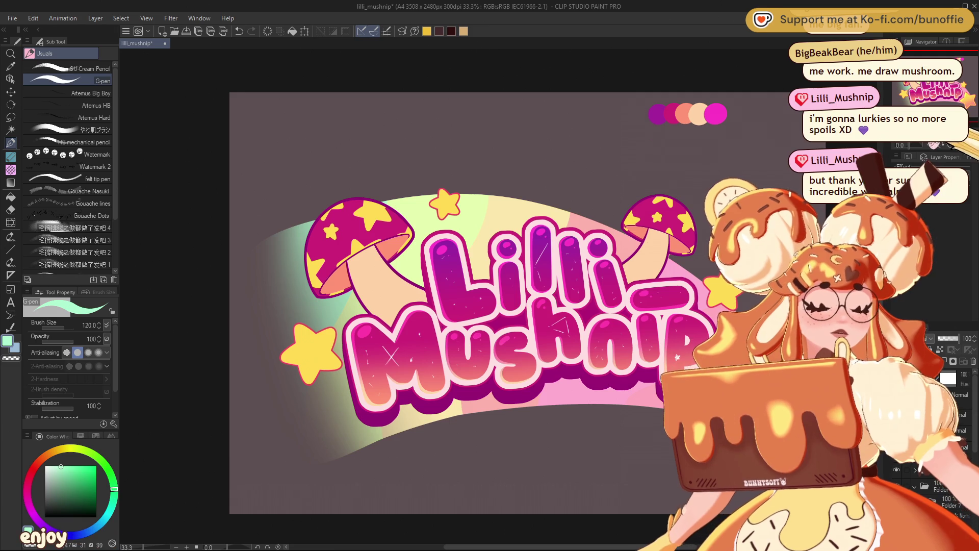
pyautogui.hotkey('ctrl', '-')
pyautogui.hotkey('ctrl', '-')
pyautogui.hotkey('ctrl', '-')
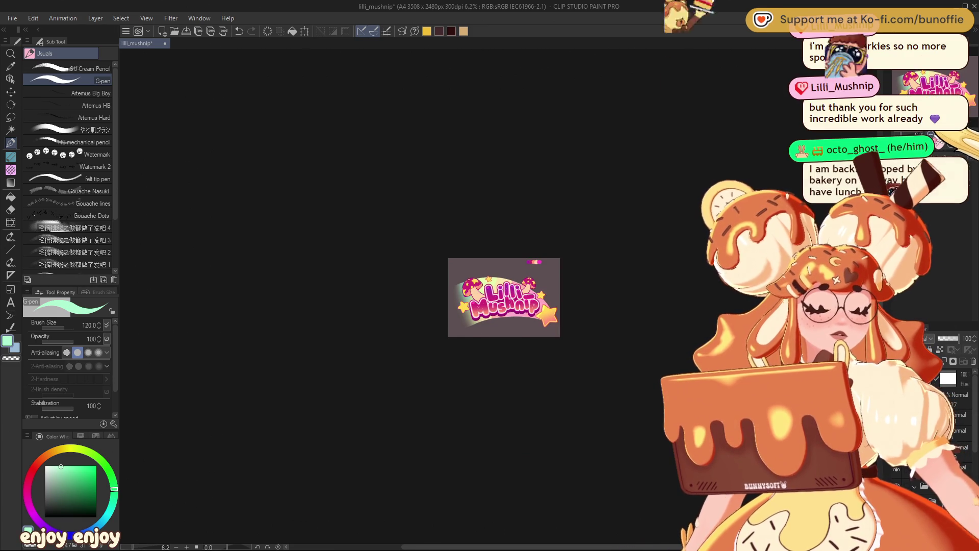
pyautogui.hotkey('ctrl', '-')
pyautogui.hotkey('ctrl', '+')
pyautogui.hotkey('ctrl', '+')
pyautogui.hotkey('ctrl', '+')
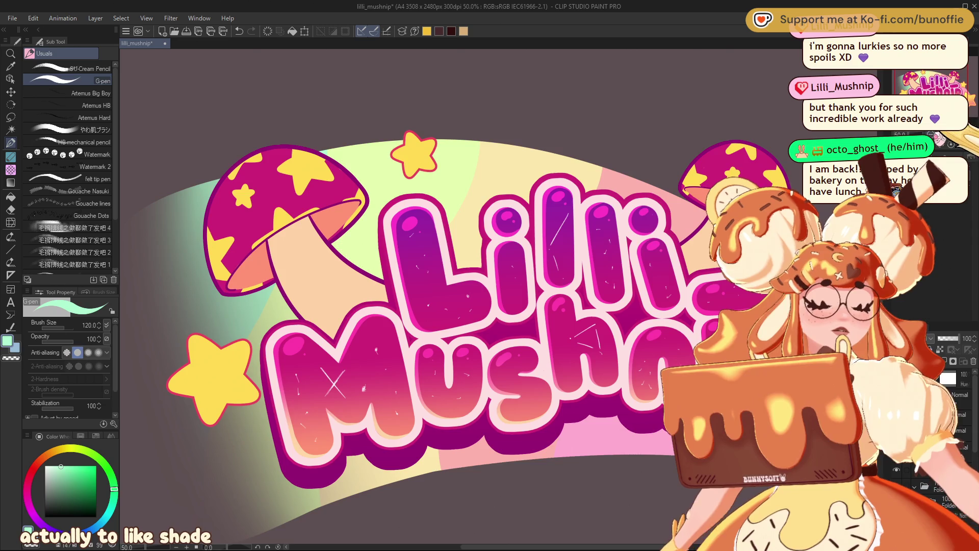
pyautogui.hotkey('ctrl', '-')
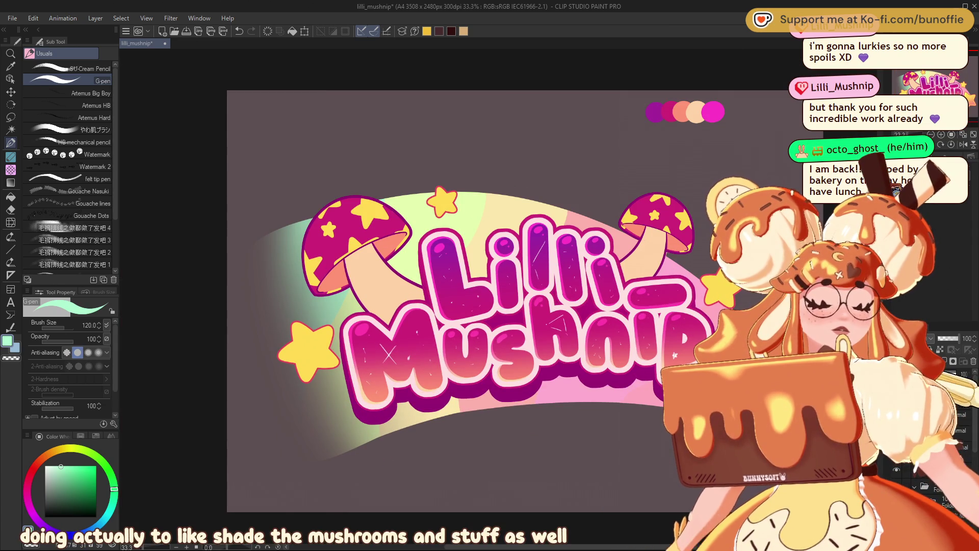
pyautogui.hotkey('ctrl', 'shift', 'g')
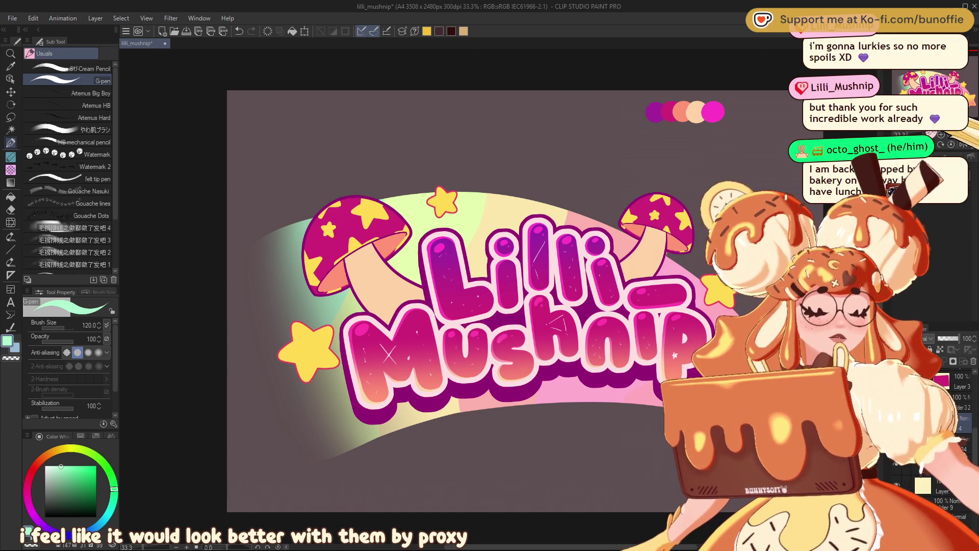
pyautogui.scroll(-4, 498, 297)
pyautogui.scroll(-2, 498, 296)
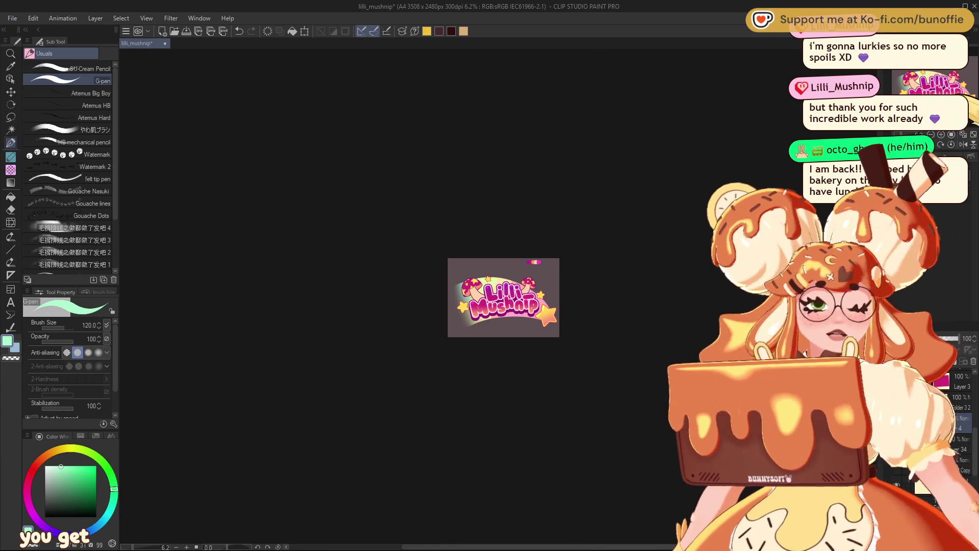
pyautogui.hotkey('ctrl', '+')
pyautogui.hotkey('ctrl', '+')
pyautogui.hotkey('ctrl', '+')
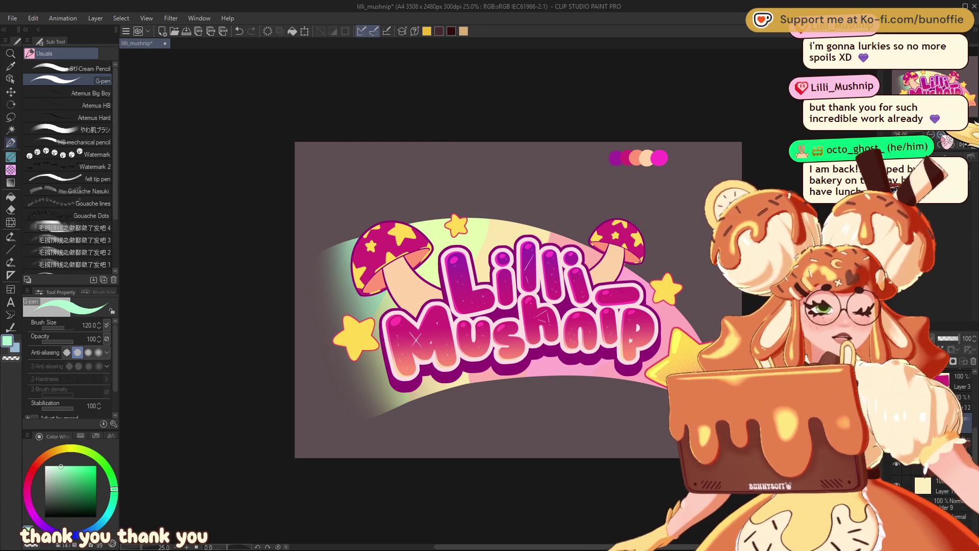
pyautogui.hotkey('ctrl', '+')
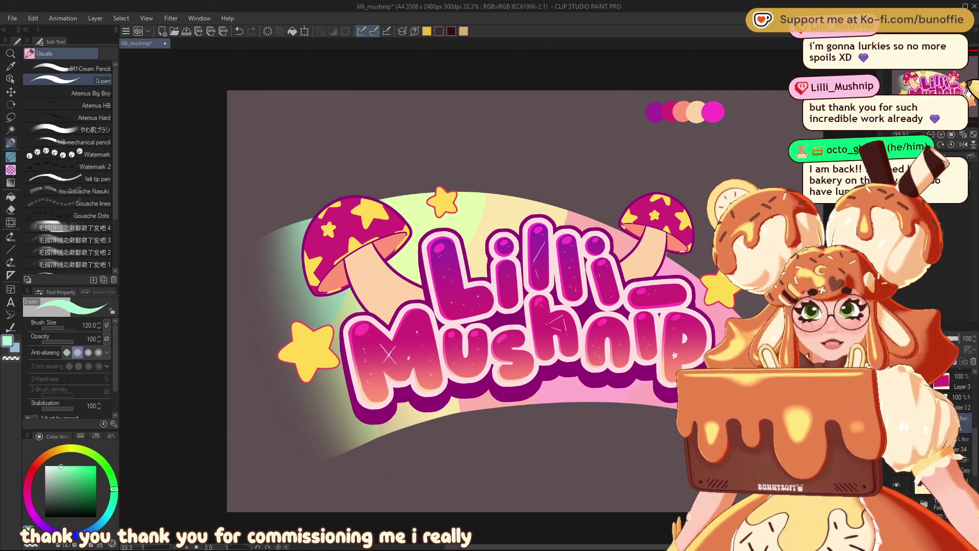
pyautogui.hotkey('ctrl', '+')
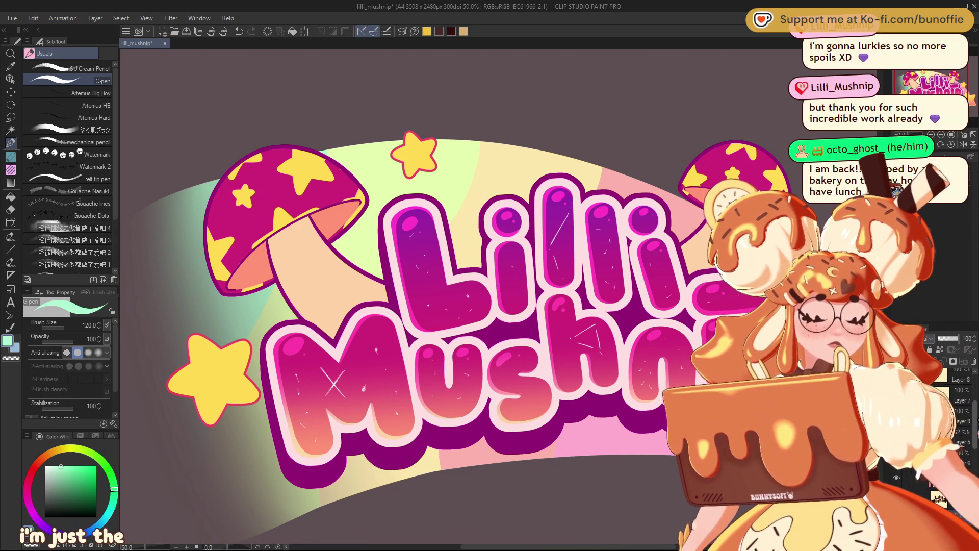
pyautogui.scroll(-8, 501, 297)
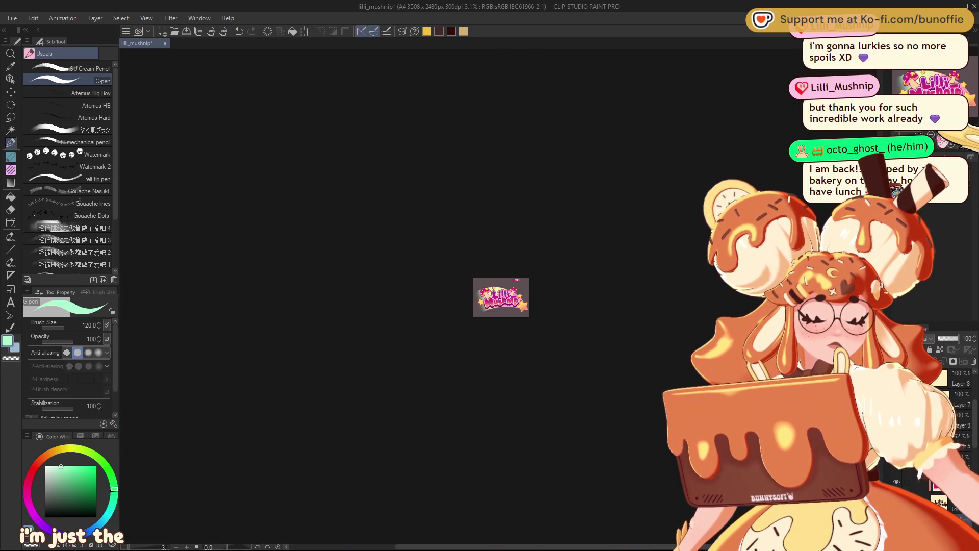
pyautogui.scroll(8, 501, 297)
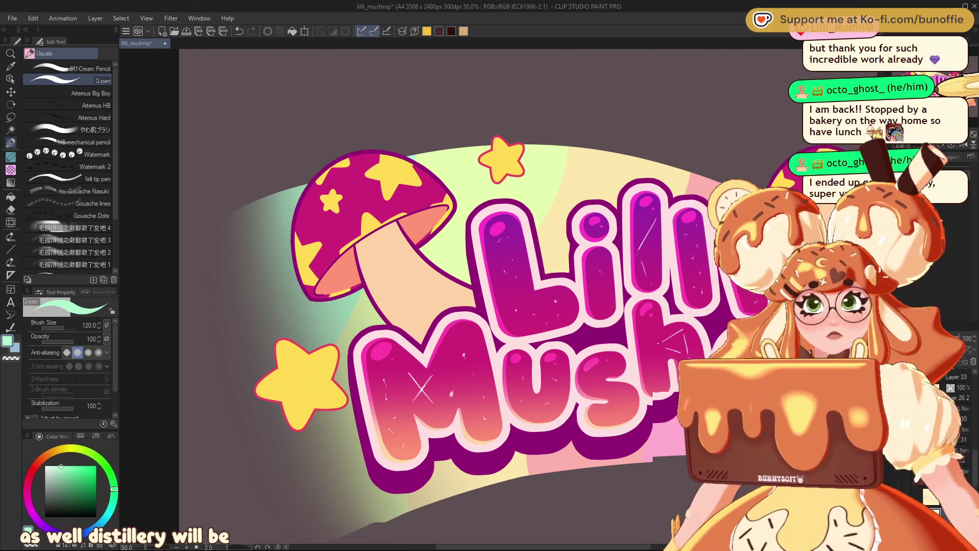
pyautogui.scroll(-2, 403, 295)
pyautogui.scroll(2, 403, 296)
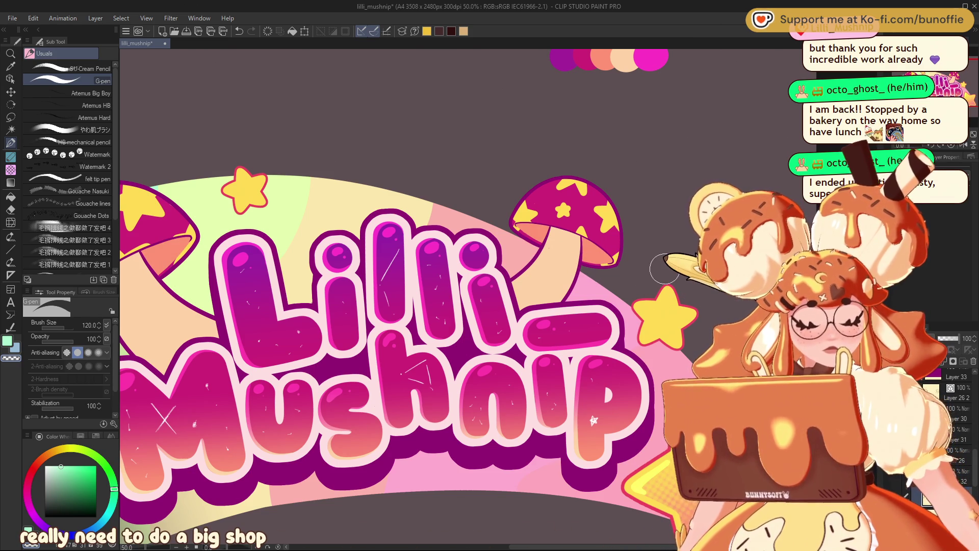
pyautogui.hotkey('ctrl', '-')
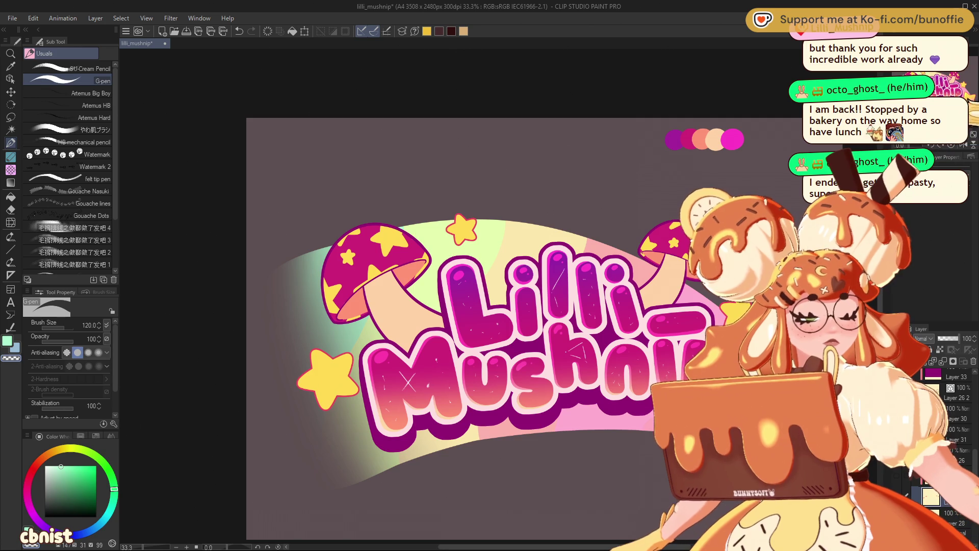
pyautogui.hotkey('ctrl', '-')
pyautogui.hotkey('ctrl', '-')
pyautogui.hotkey('ctrl', '-')
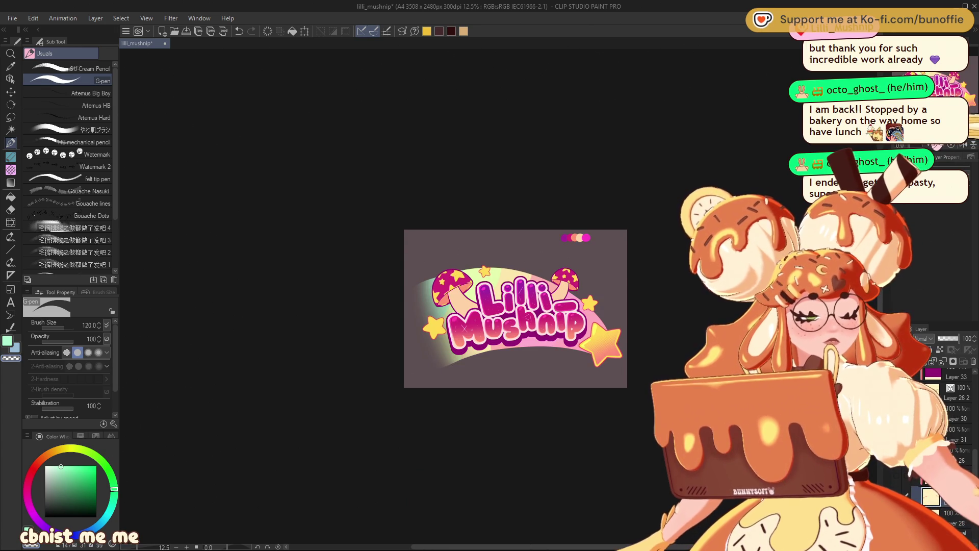
pyautogui.hotkey('ctrl', '+')
pyautogui.hotkey('ctrl', '+')
pyautogui.hotkey('ctrl', '+')
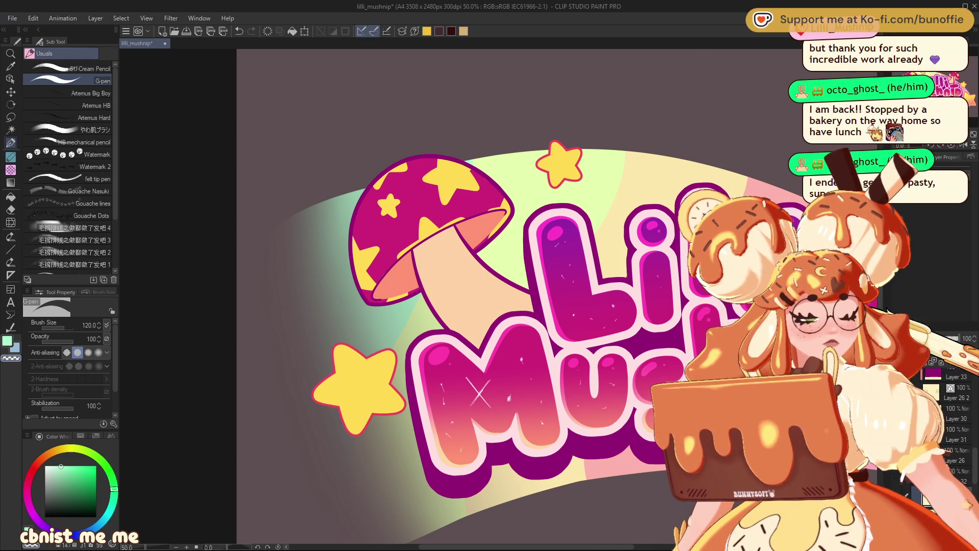
pyautogui.keyDown('alt'); pyautogui.click(439, 255); pyautogui.keyUp('alt')
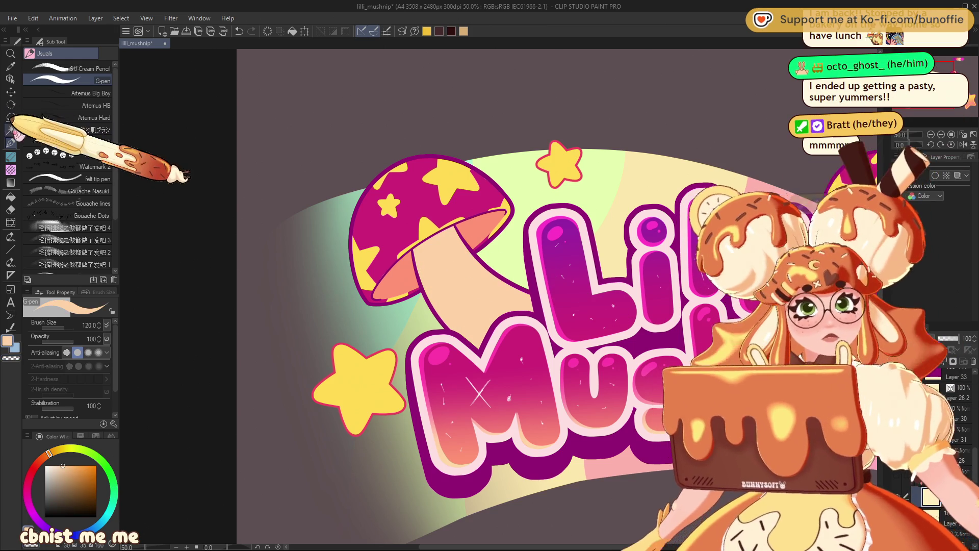
# Lasso the left mushroom stem and shade it with a salmon foreground-to-transparent gradient.
pyautogui.click(11, 117)
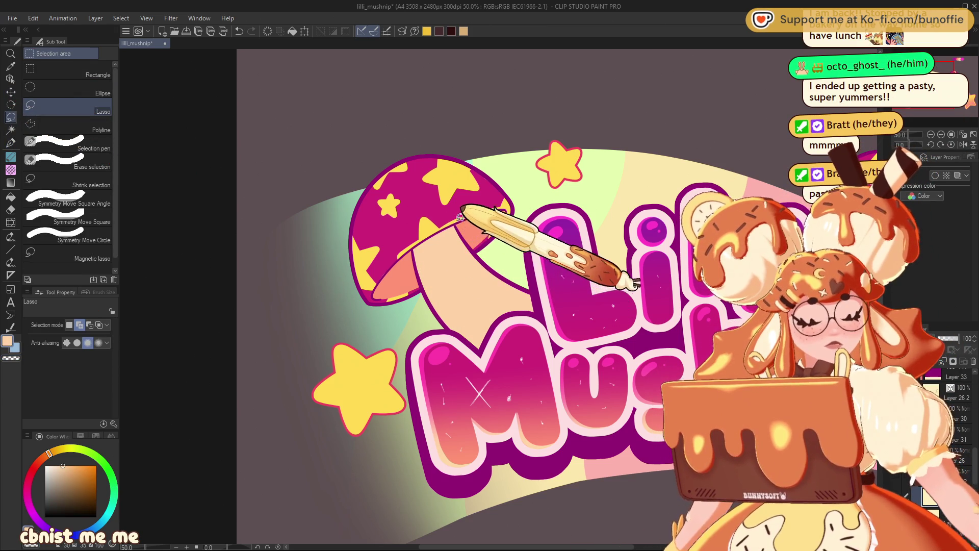
pyautogui.moveTo(451, 352); pyautogui.dragTo(405, 251)
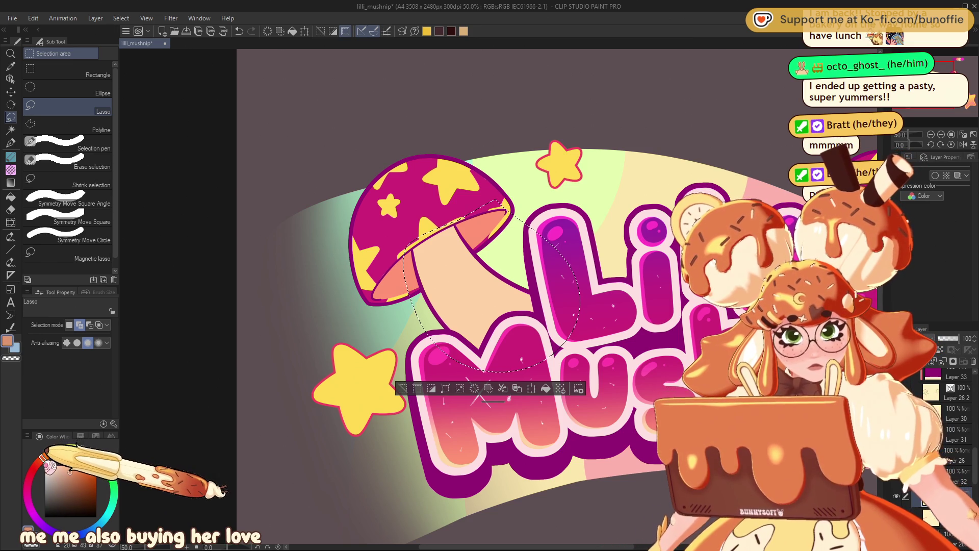
pyautogui.click(15, 182)
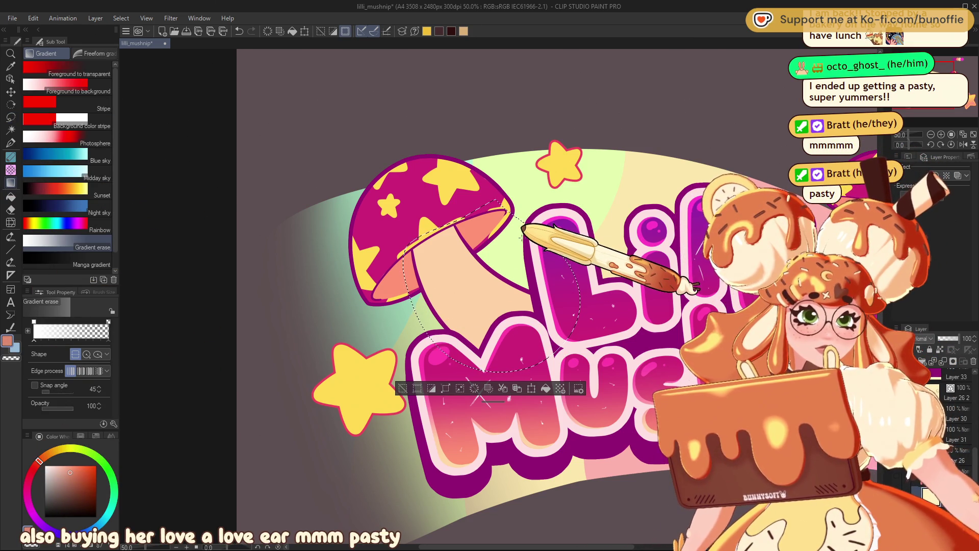
pyautogui.click(66, 69)
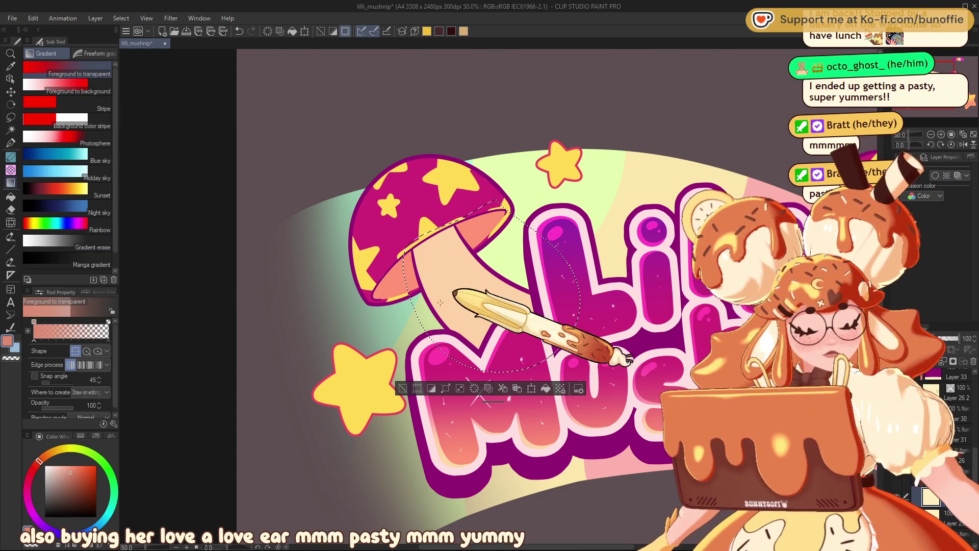
pyautogui.moveTo(440, 302); pyautogui.dragTo(510, 276)
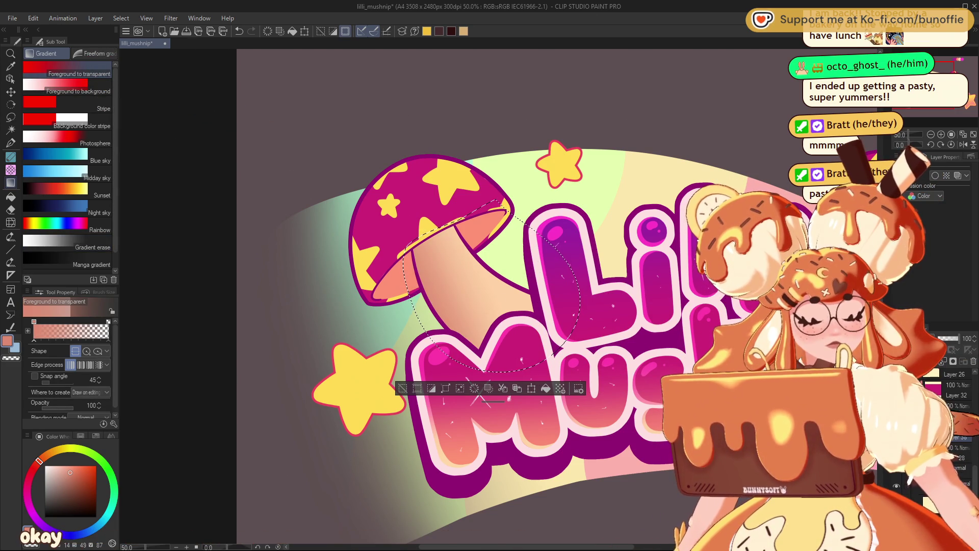
pyautogui.hotkey('ctrl', 'd')
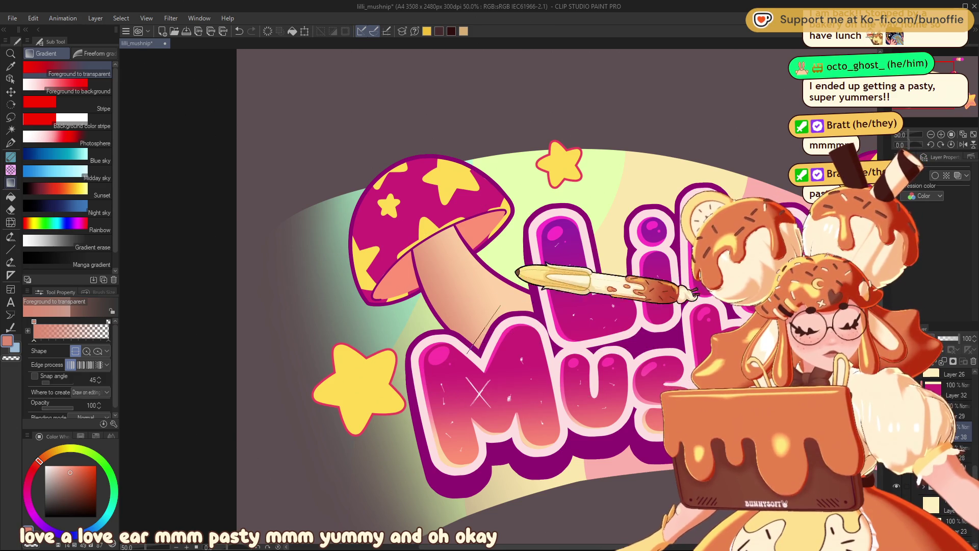
pyautogui.hotkey('ctrl', '-')
pyautogui.hotkey('ctrl', '-')
pyautogui.hotkey('ctrl', '-')
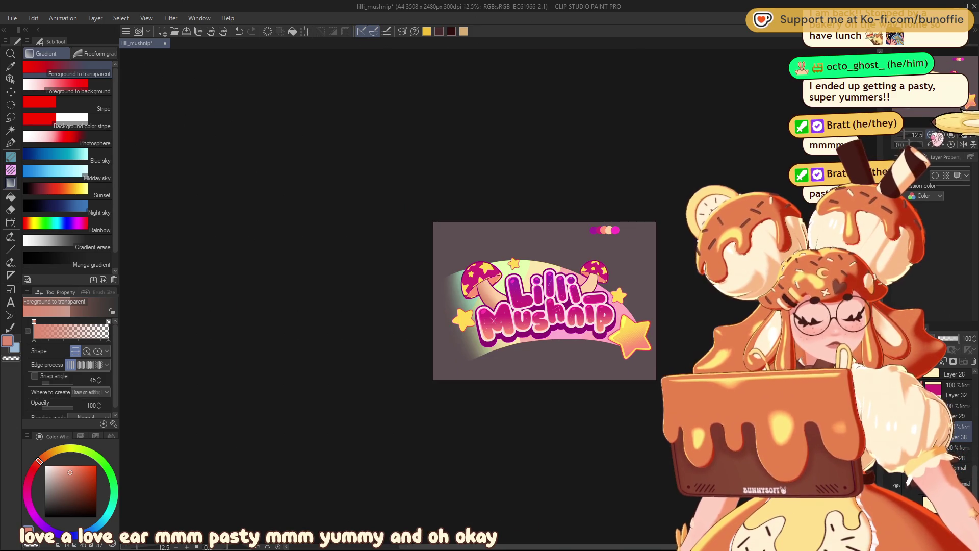
pyautogui.hotkey('ctrl', '+')
pyautogui.hotkey('ctrl', '+')
pyautogui.hotkey('ctrl', '+')
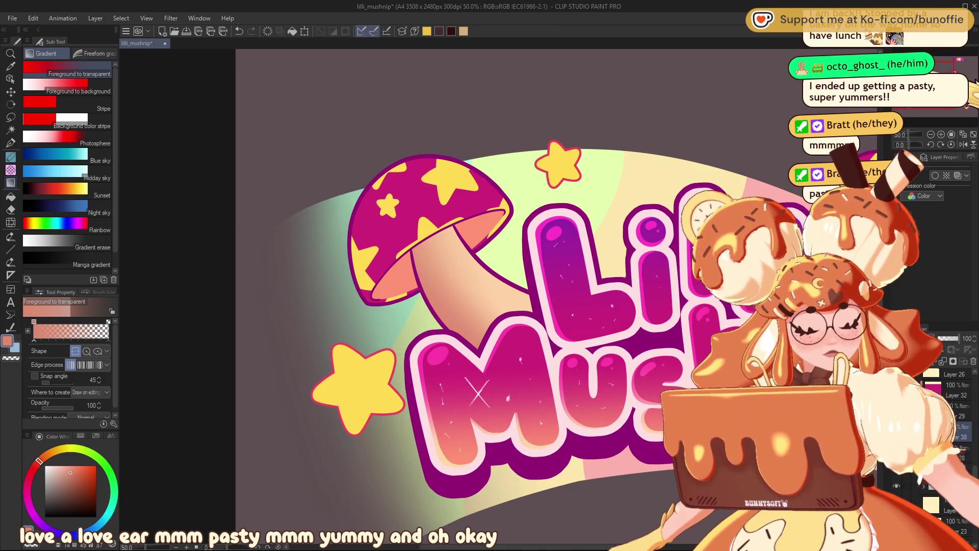
pyautogui.hotkey('ctrl', '+')
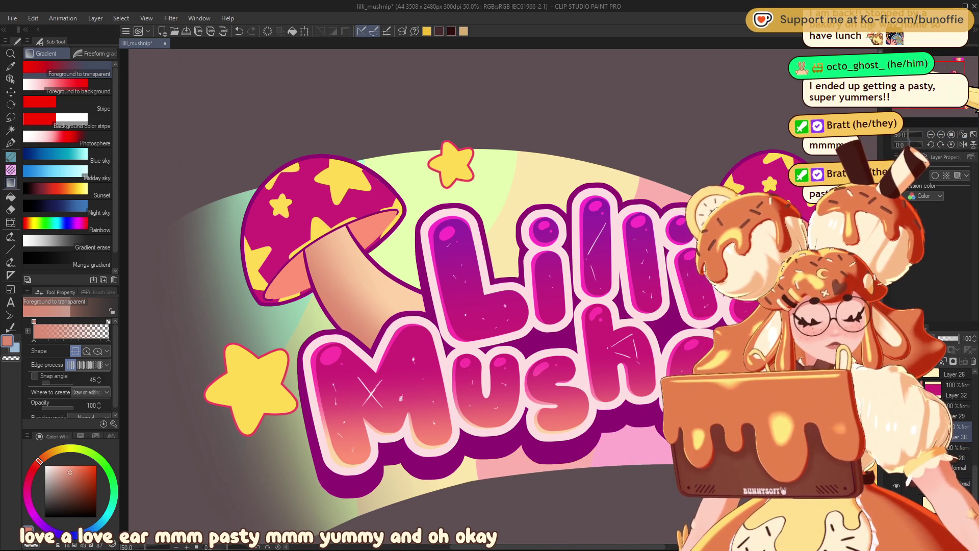
pyautogui.hscroll(5, 377, 296)
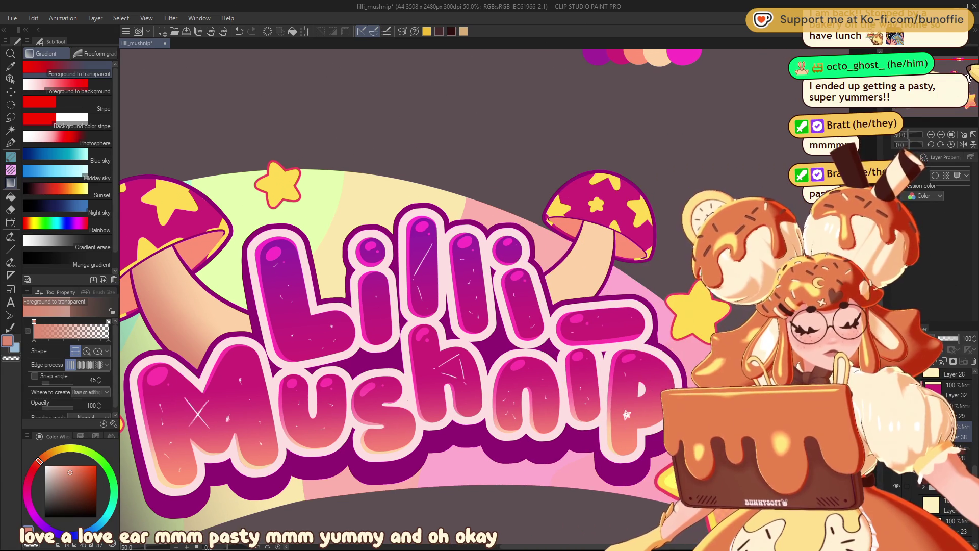
# Lasso the right mushroom stem area and switch to the erasing gradient, then deselect.
pyautogui.press('m')
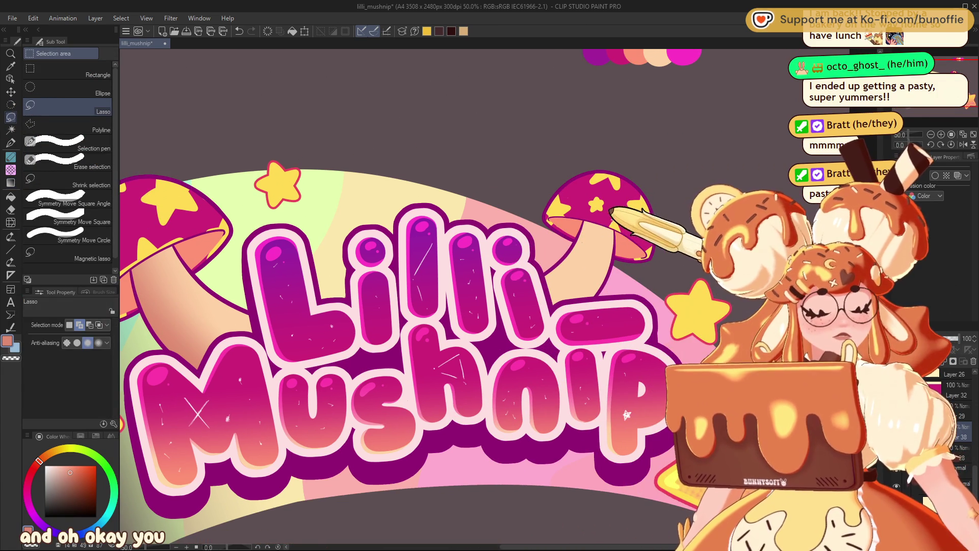
pyautogui.moveTo(513, 273); pyautogui.dragTo(630, 212)
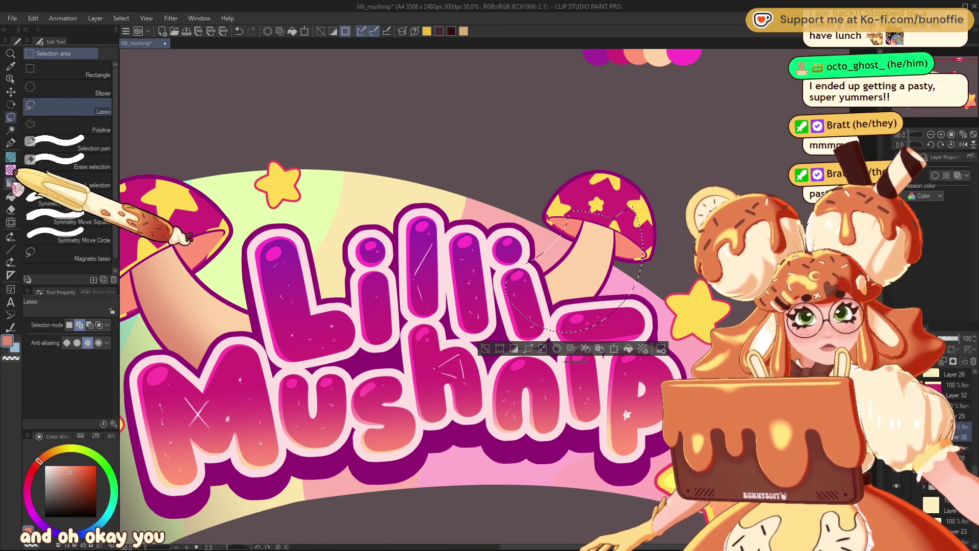
pyautogui.click(11, 182)
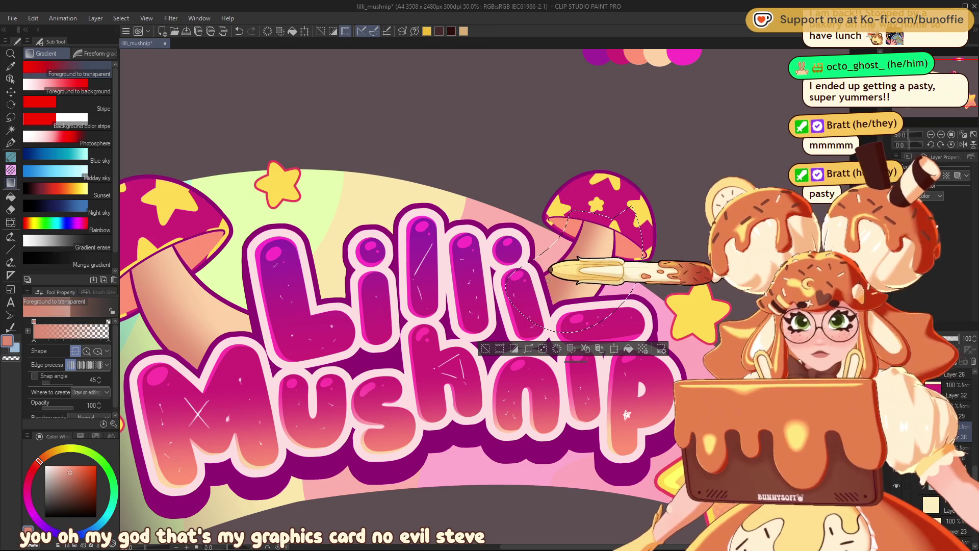
pyautogui.click(77, 244)
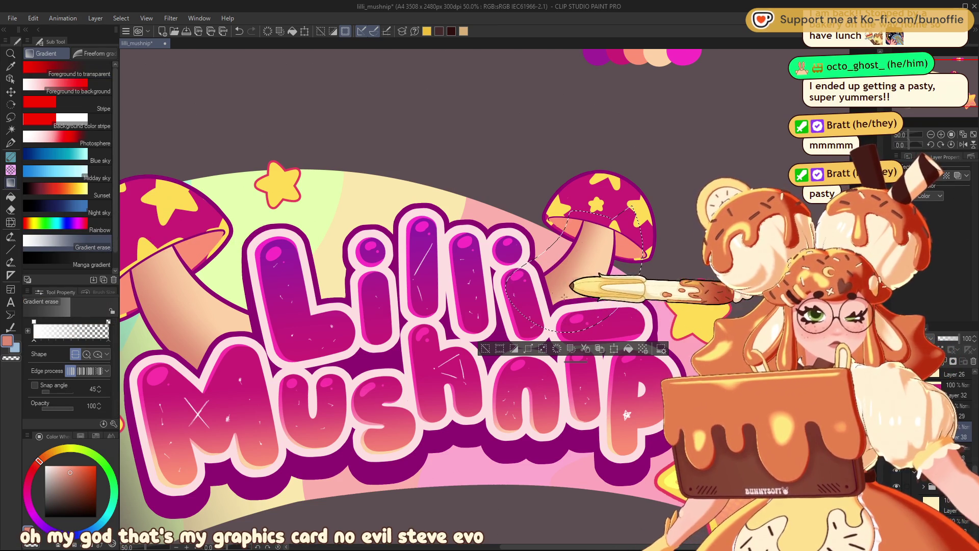
pyautogui.hotkey('ctrl', 'd')
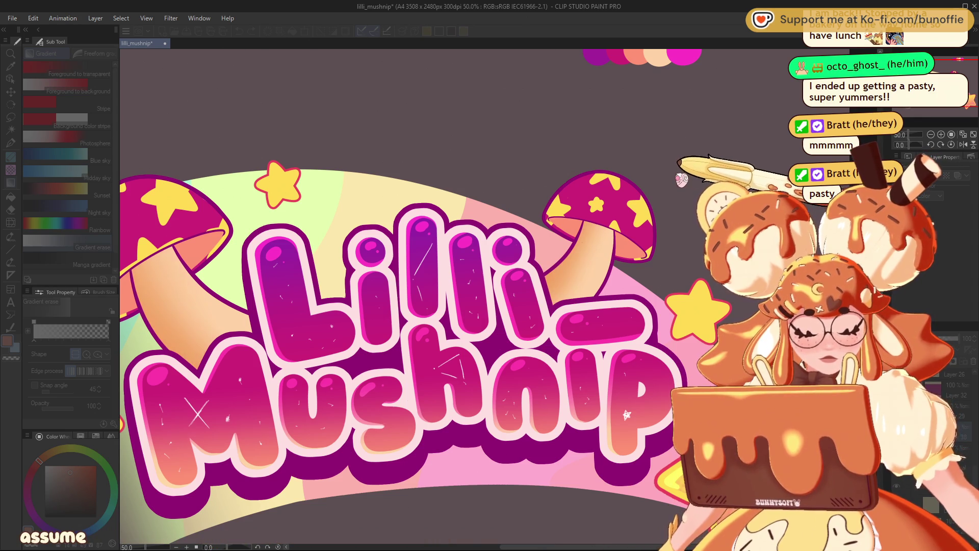
pyautogui.hotkey('ctrl', '-')
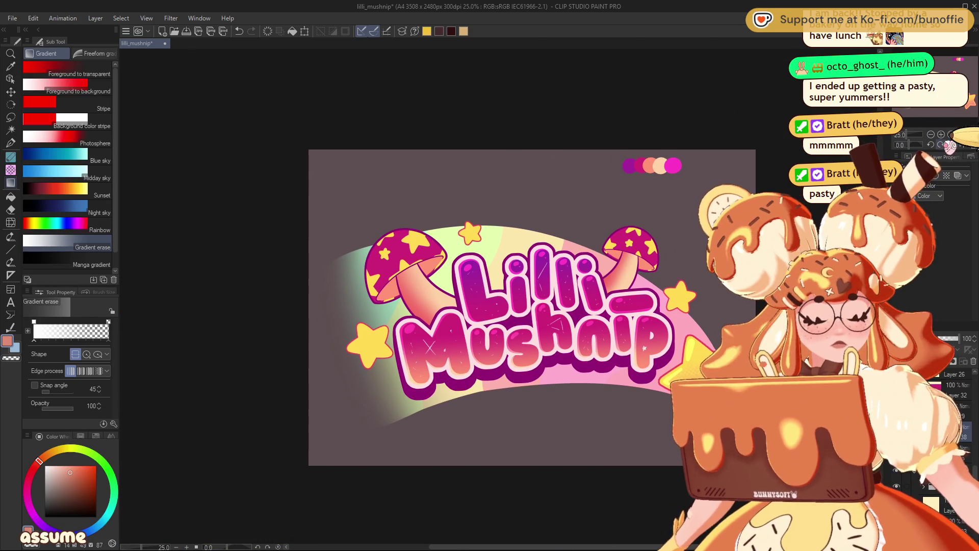
# Choose a light peach colour and the G-pen, reducing brush size from 120 to 30.
pyautogui.scroll(3, 352, 287)
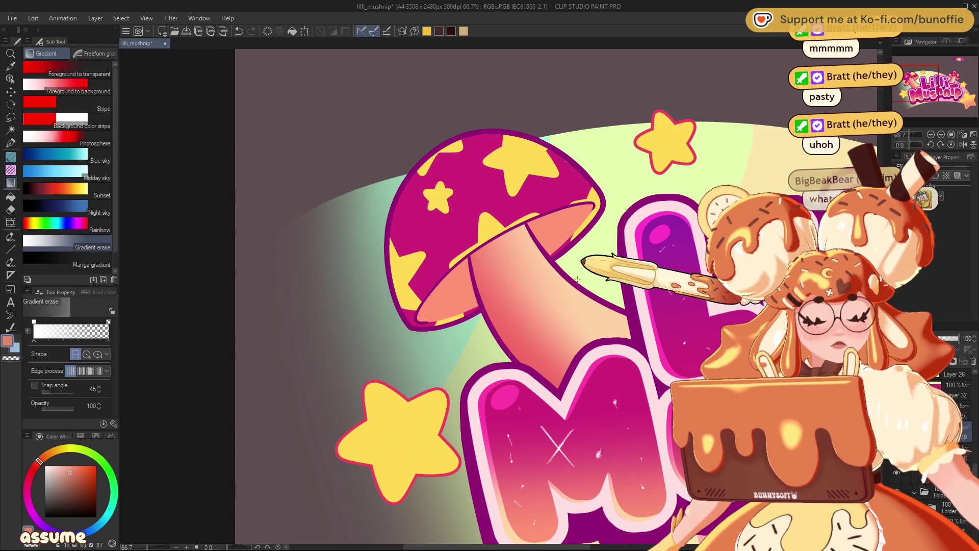
pyautogui.keyDown('alt'); pyautogui.click(587, 260); pyautogui.keyUp('alt')
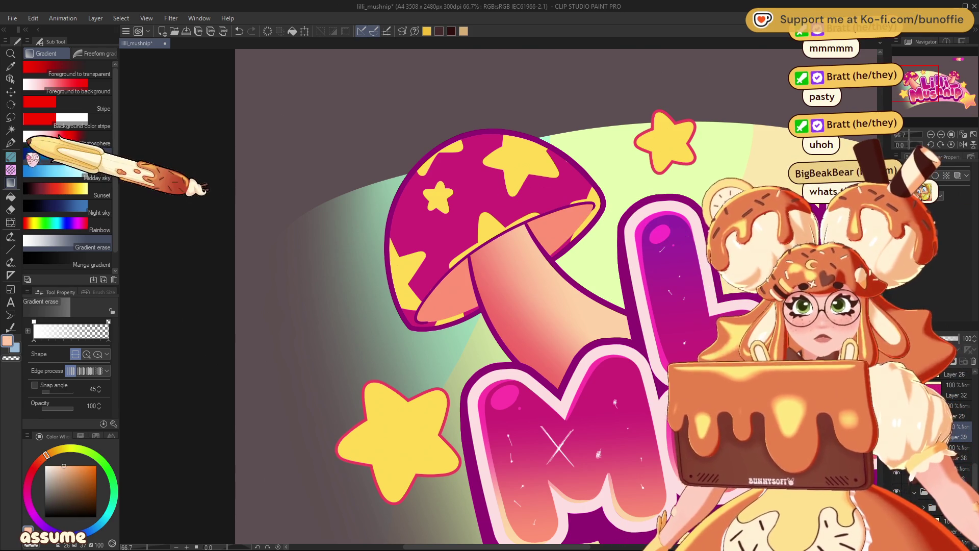
pyautogui.click(10, 142)
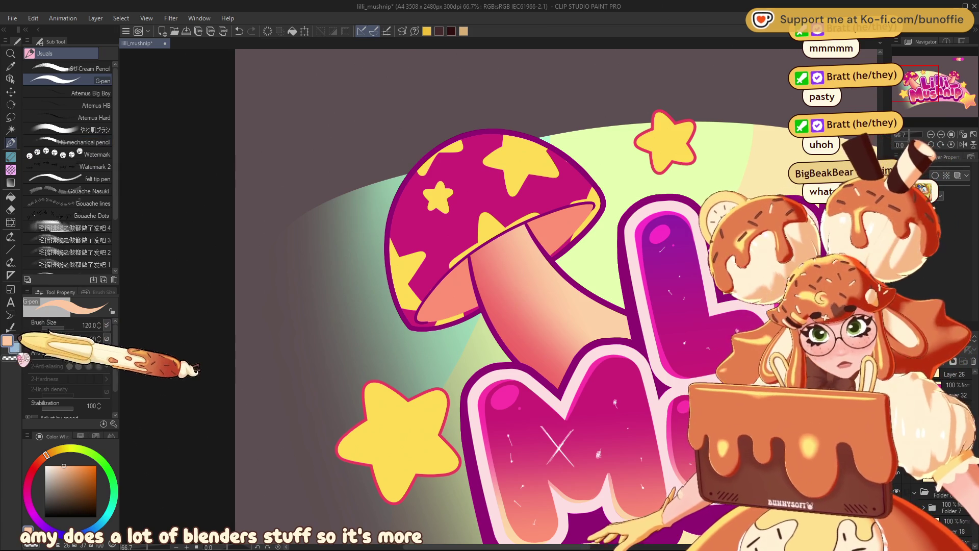
pyautogui.press('[')
pyautogui.press('[')
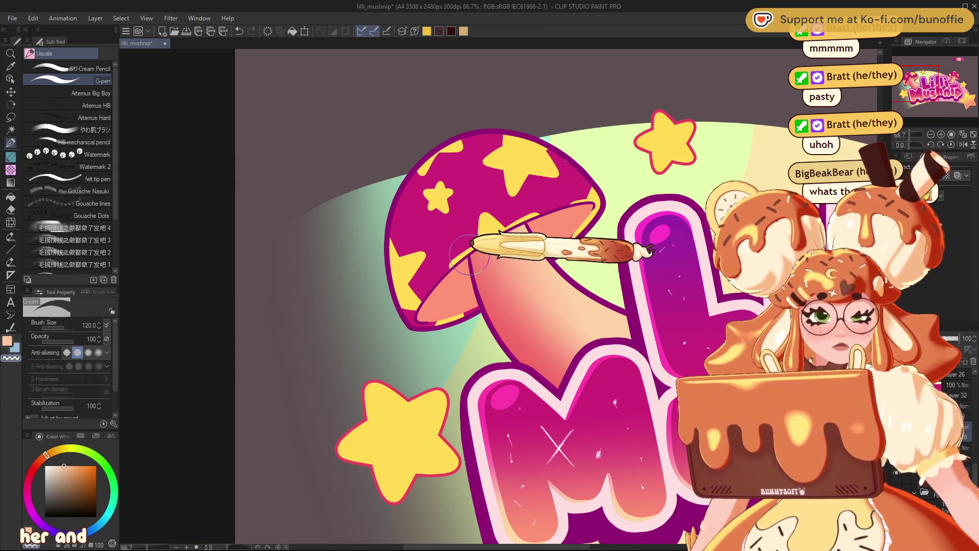
pyautogui.press('[')
pyautogui.press('[')
pyautogui.press('[')
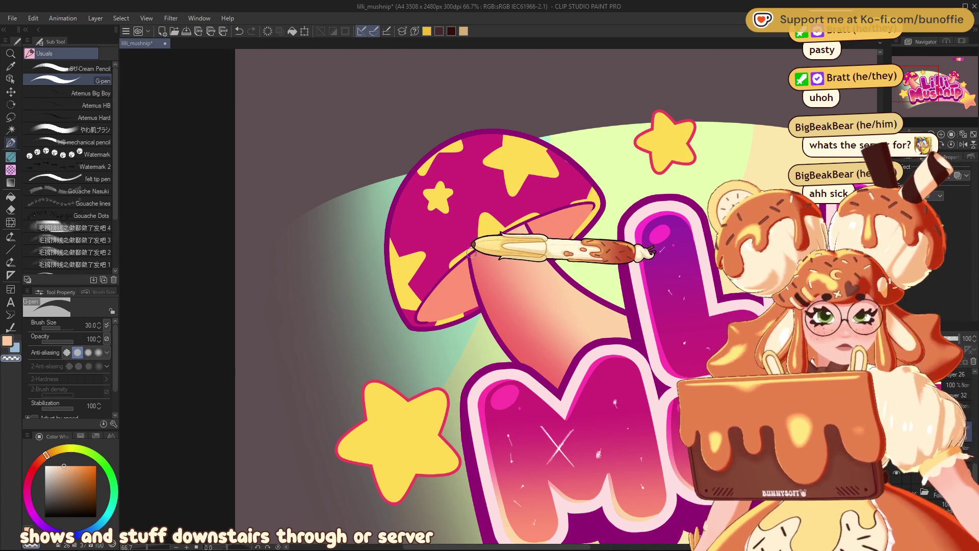
pyautogui.press('[')
pyautogui.press('[')
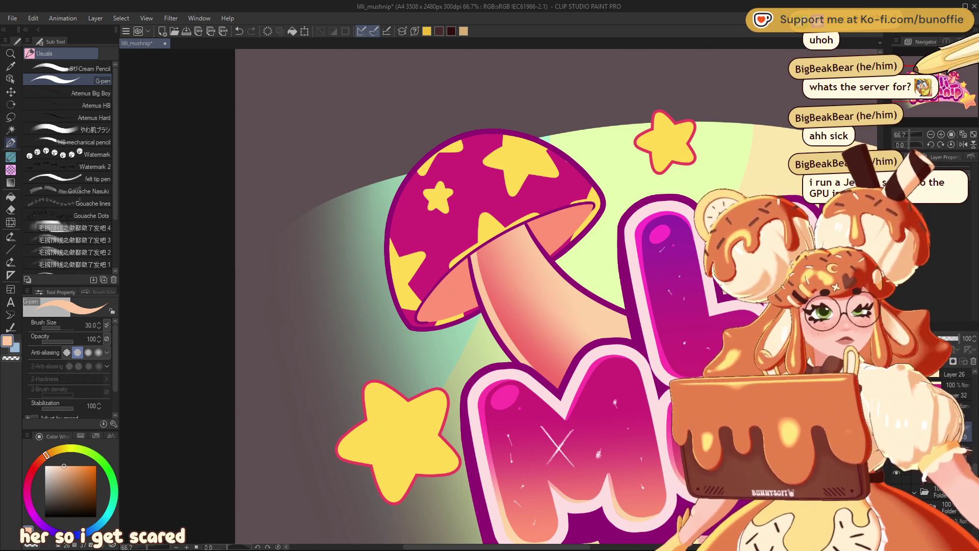
pyautogui.scroll(-3, 504, 245)
pyautogui.scroll(3, 503, 245)
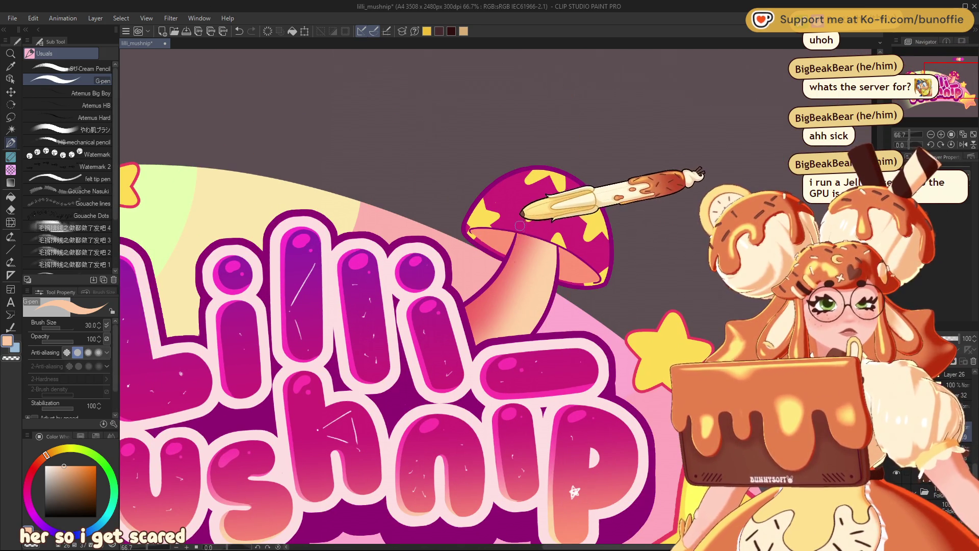
pyautogui.hotkey('ctrl', 'z')
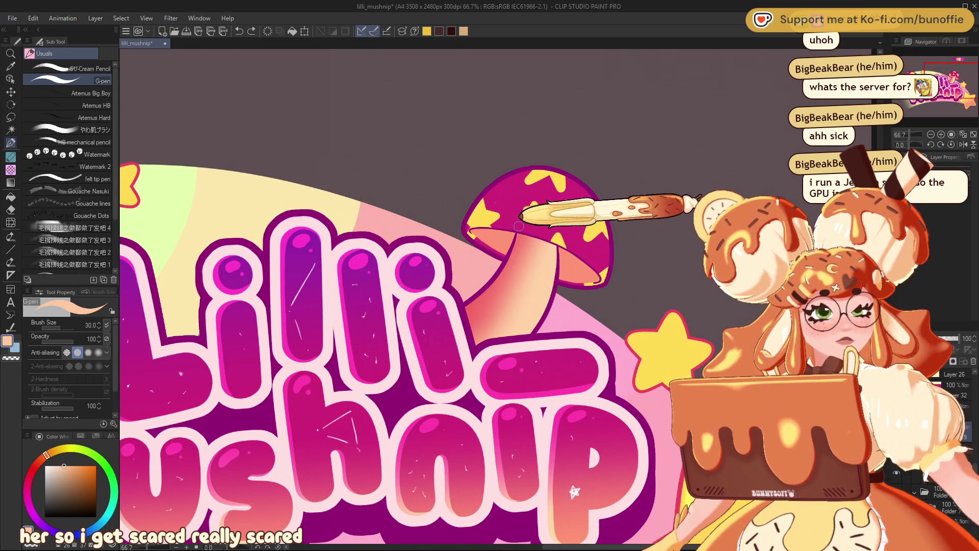
pyautogui.hotkey('ctrl', 'y')
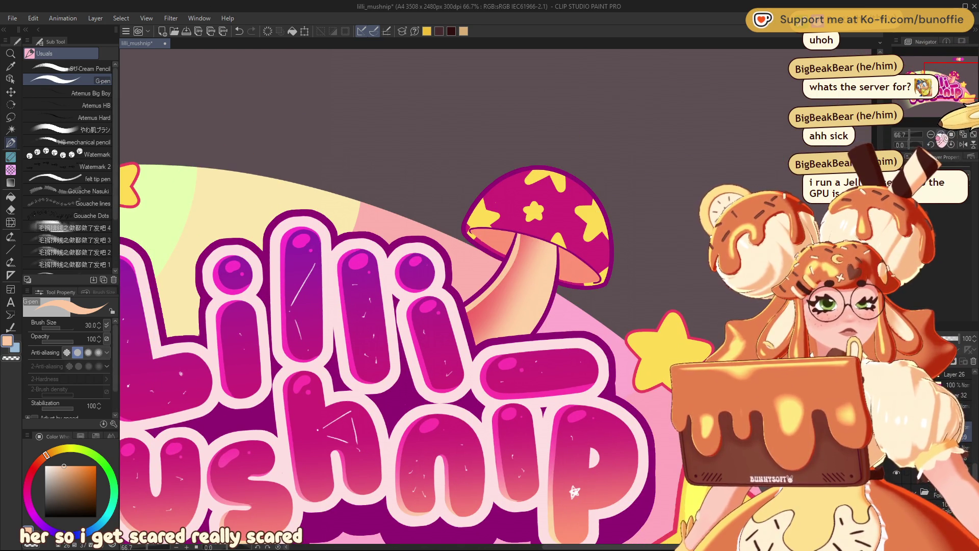
pyautogui.scroll(-5, 923, 104)
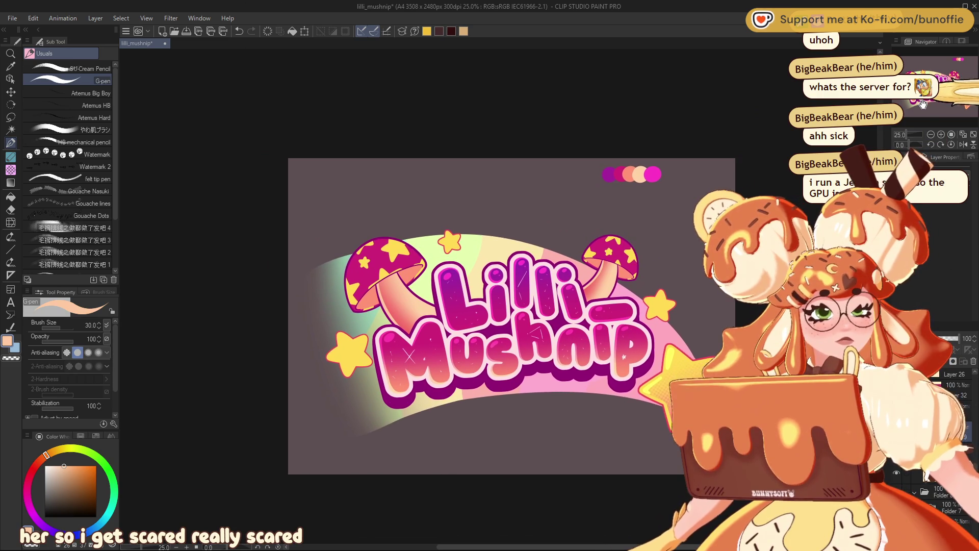
pyautogui.scroll(2, 949, 127)
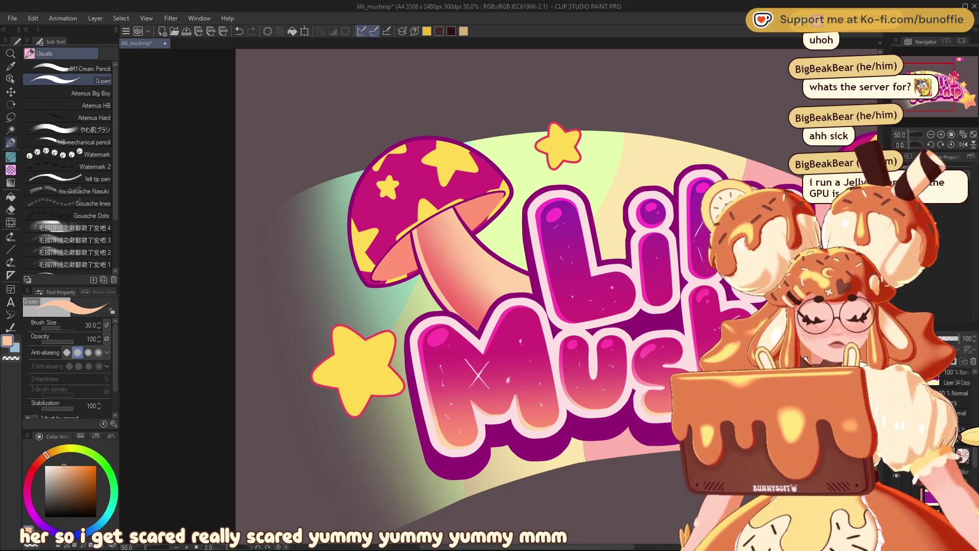
# Sample the dark magenta outline and draw grass strokes along the L and the left mushroom stem.
pyautogui.keyDown('alt'); pyautogui.click(536, 294); pyautogui.keyUp('alt')
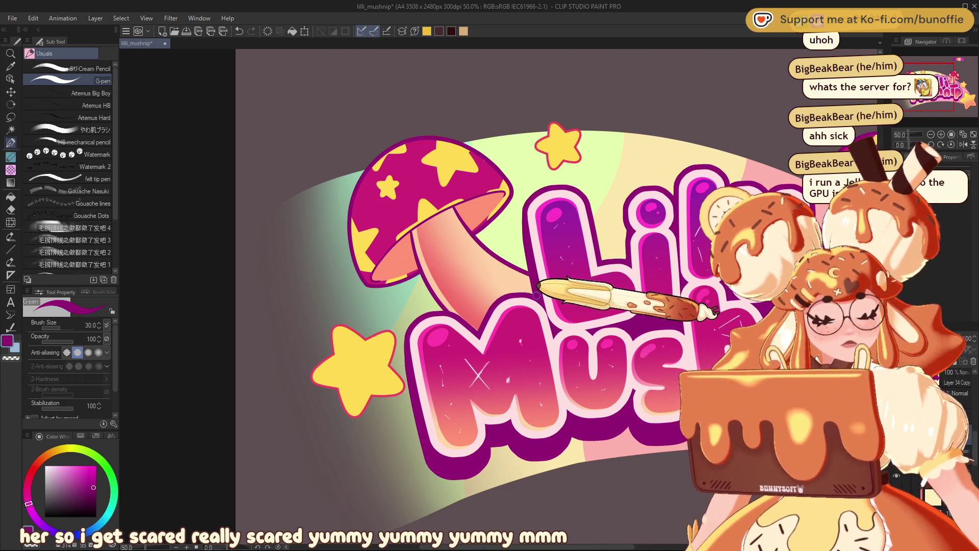
pyautogui.moveTo(511, 228); pyautogui.dragTo(516, 267)
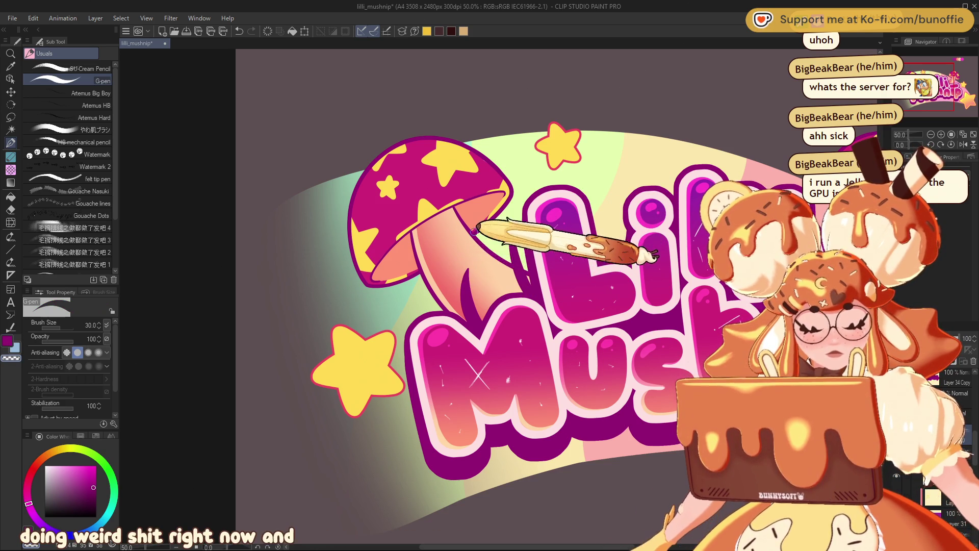
pyautogui.moveTo(442, 307); pyautogui.dragTo(413, 294)
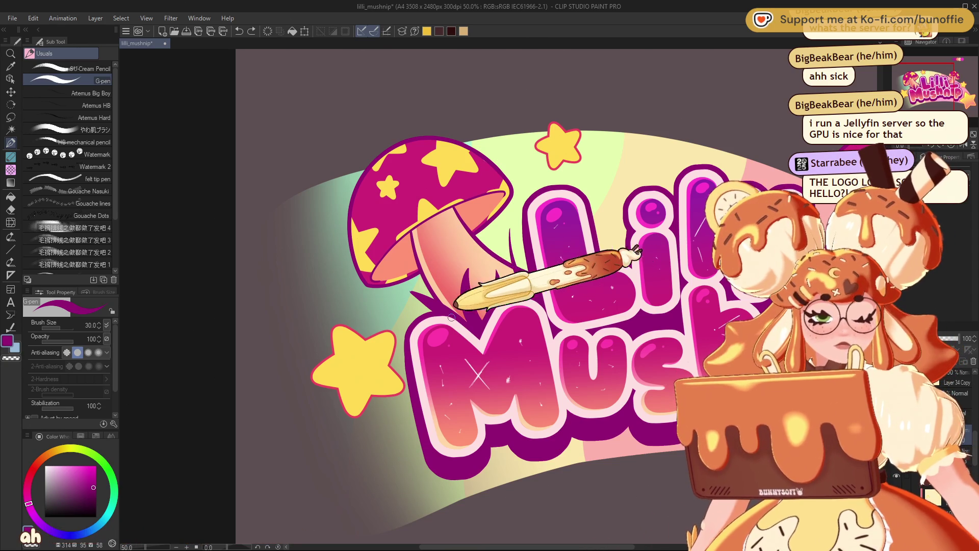
pyautogui.moveTo(936, 85); pyautogui.dragTo(959, 87)
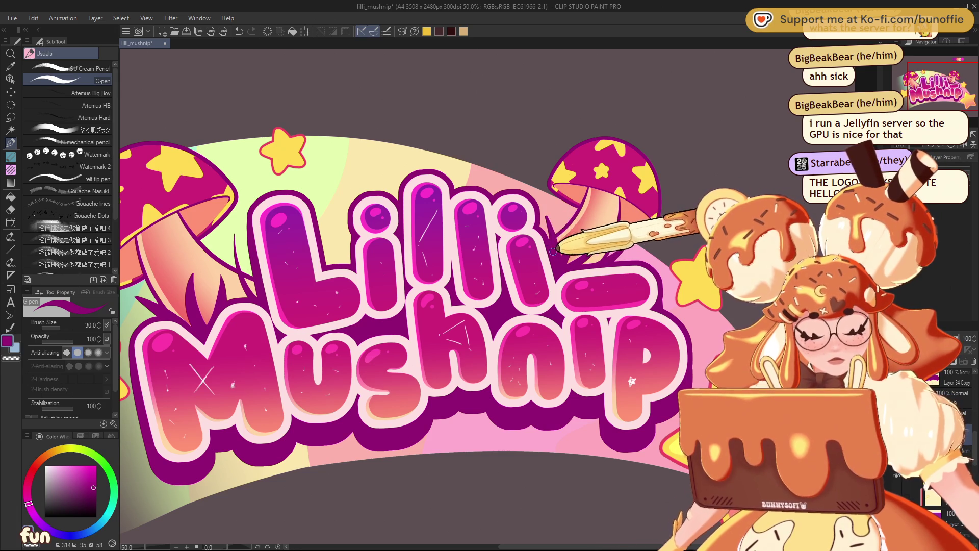
pyautogui.scroll(-2, 632, 381)
pyautogui.moveTo(632, 381)
pyautogui.mouseDown()
pyautogui.moveTo(665, 391)
pyautogui.moveTo(752, 365)
pyautogui.mouseUp()
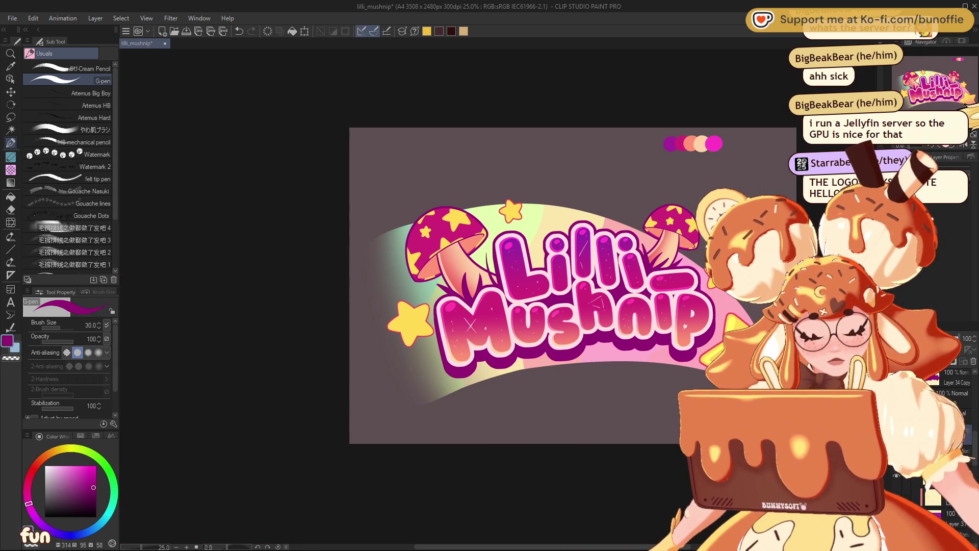
pyautogui.scroll(3, 499, 298)
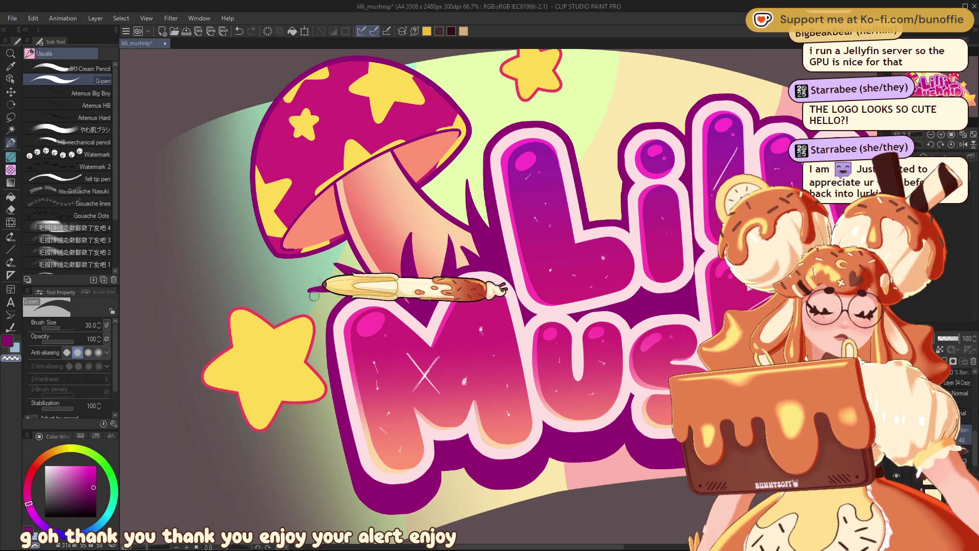
# Add another thin dark magenta blade at the left stem's edge and review the whole logo.
pyautogui.moveTo(351, 285); pyautogui.dragTo(308, 289)
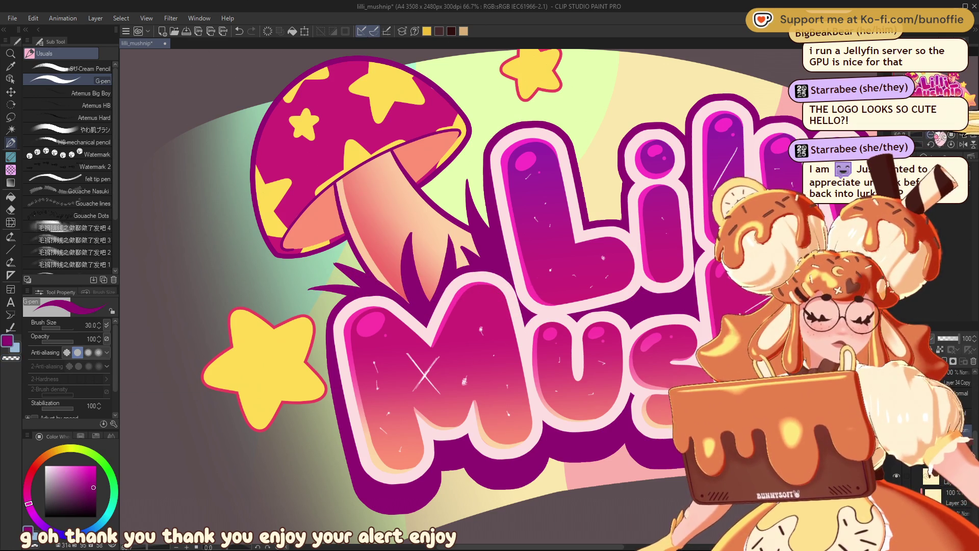
pyautogui.scroll(-3, 531, 285)
pyautogui.scroll(2, 530, 285)
pyautogui.scroll(-4, 531, 286)
pyautogui.scroll(-1, 499, 291)
pyautogui.scroll(5, 484, 280)
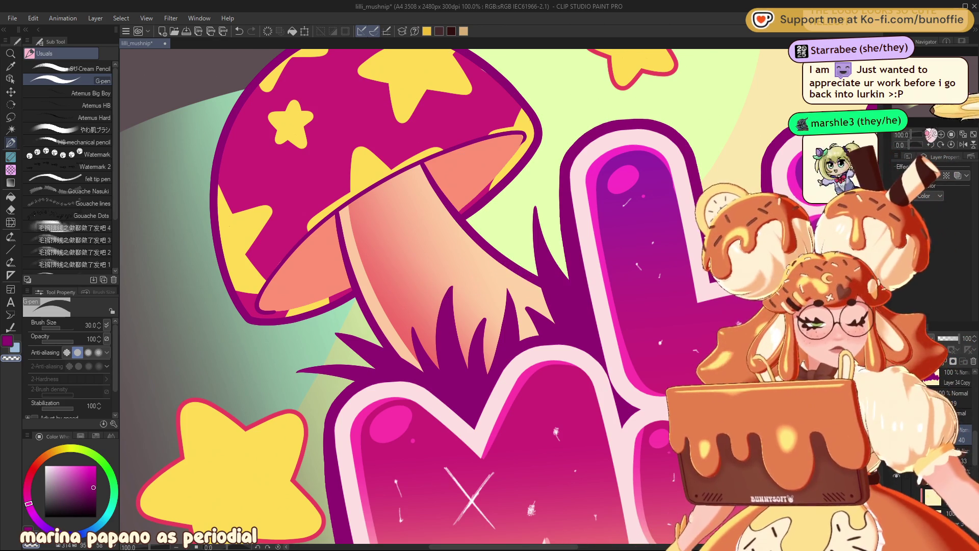
pyautogui.hotkey('ctrl', '-')
pyautogui.hotkey('ctrl', '-')
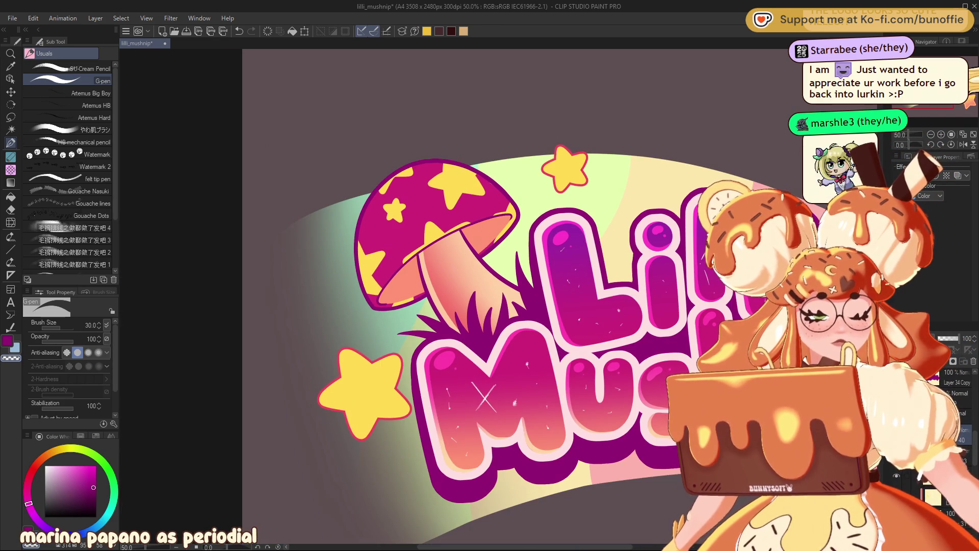
pyautogui.moveTo(914, 399)
pyautogui.mouseDown()
pyautogui.moveTo(666, 413)
pyautogui.moveTo(577, 440)
pyautogui.mouseUp()
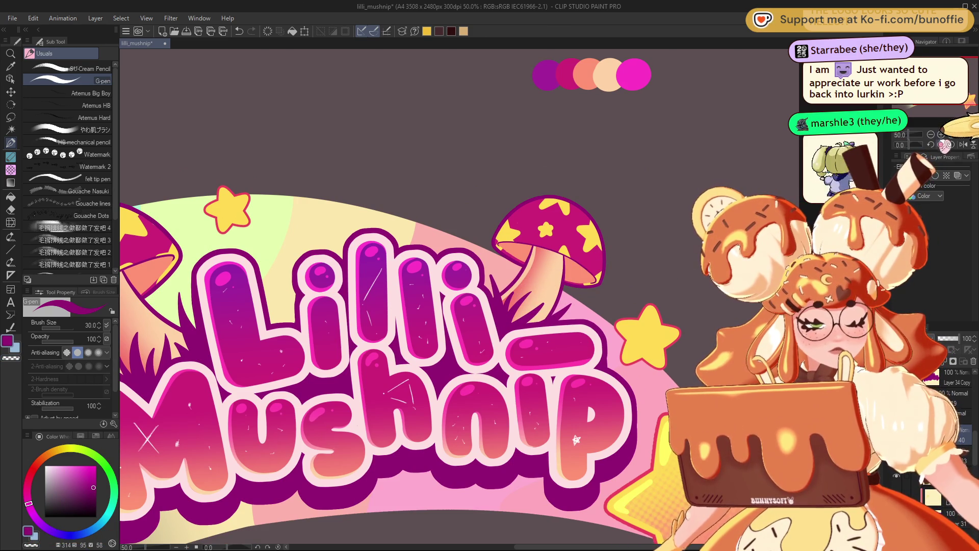
# Zoom in and out around the lettering and mushrooms, ending with the whole canvas at 25%.
pyautogui.hotkey('ctrl', '+')
pyautogui.hotkey('ctrl', '+')
pyautogui.hotkey('ctrl', '+')
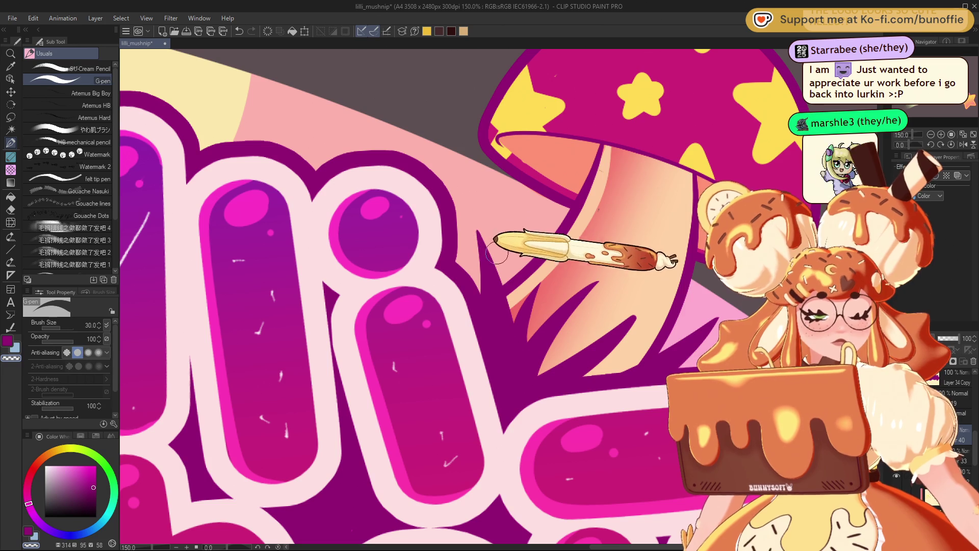
pyautogui.hotkey('ctrl', '-')
pyautogui.hotkey('ctrl', '-')
pyautogui.hotkey('ctrl', '-')
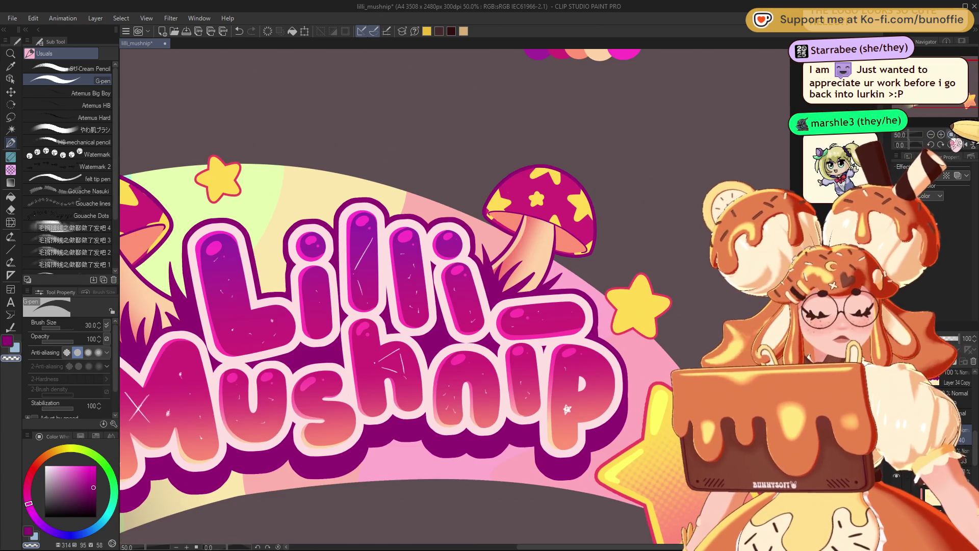
pyautogui.hotkey('ctrl', '+')
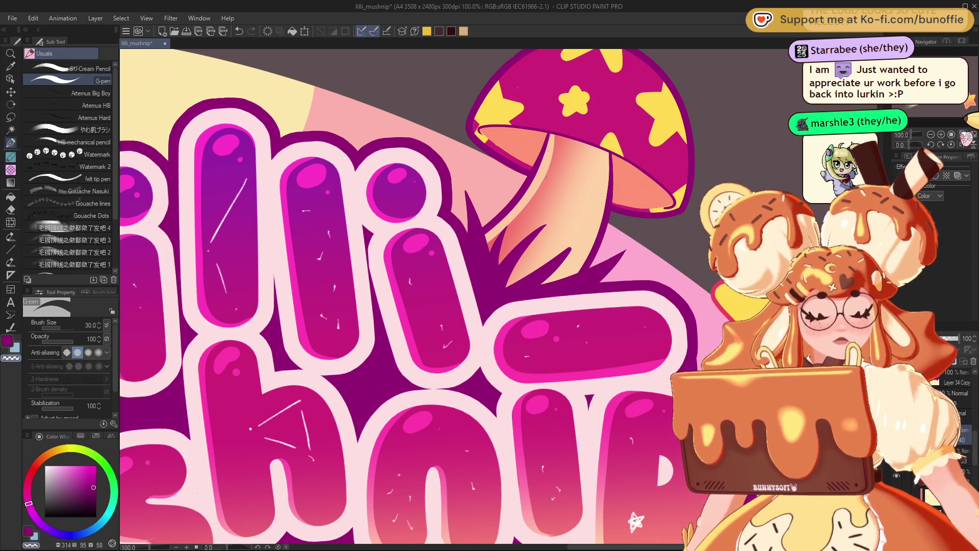
pyautogui.hotkey('ctrl', '-')
pyautogui.hotkey('ctrl', '-')
pyautogui.hotkey('ctrl', '-')
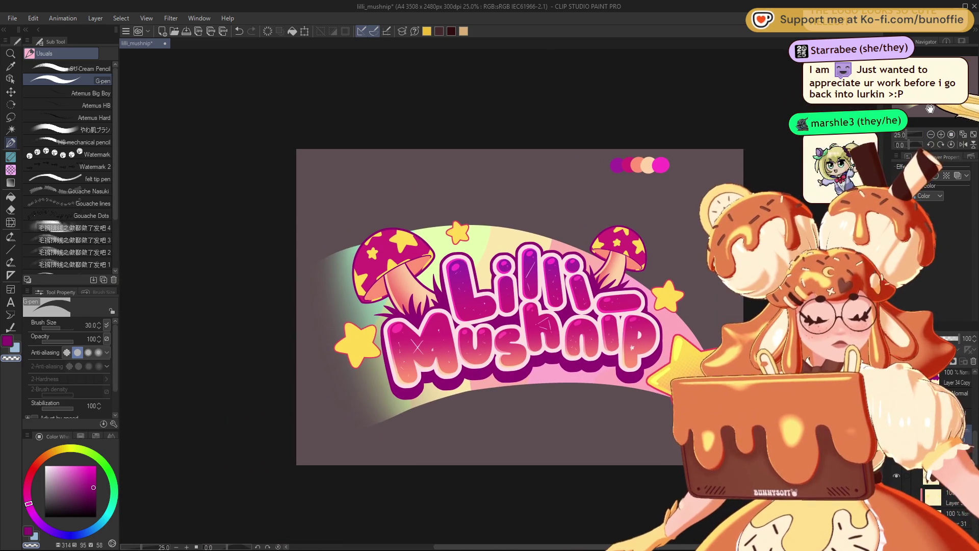
pyautogui.moveTo(929, 109); pyautogui.dragTo(946, 107)
pyautogui.hotkey('ctrl', '+')
pyautogui.hotkey('ctrl', '+')
pyautogui.hotkey('ctrl', '+')
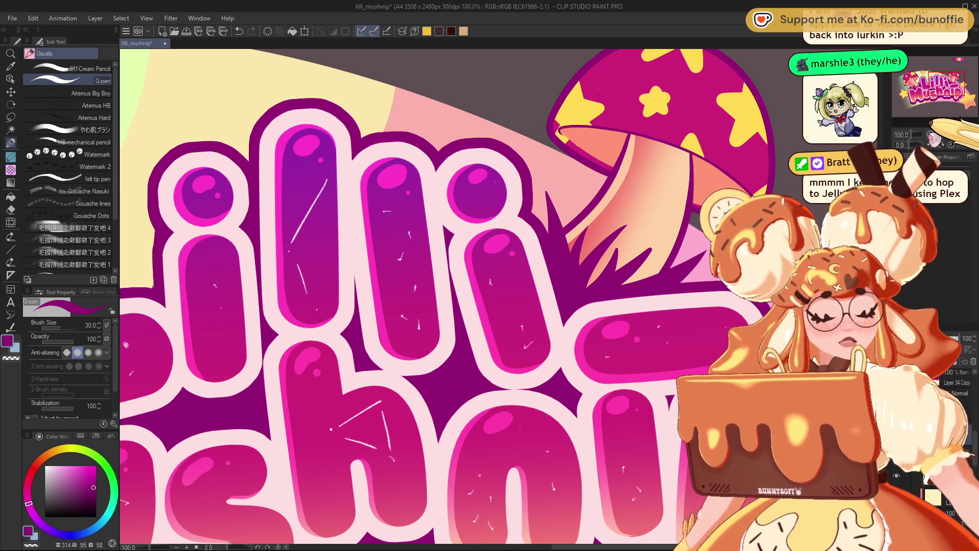
pyautogui.hotkey('ctrl', '-')
pyautogui.moveTo(951, 82); pyautogui.dragTo(936, 83)
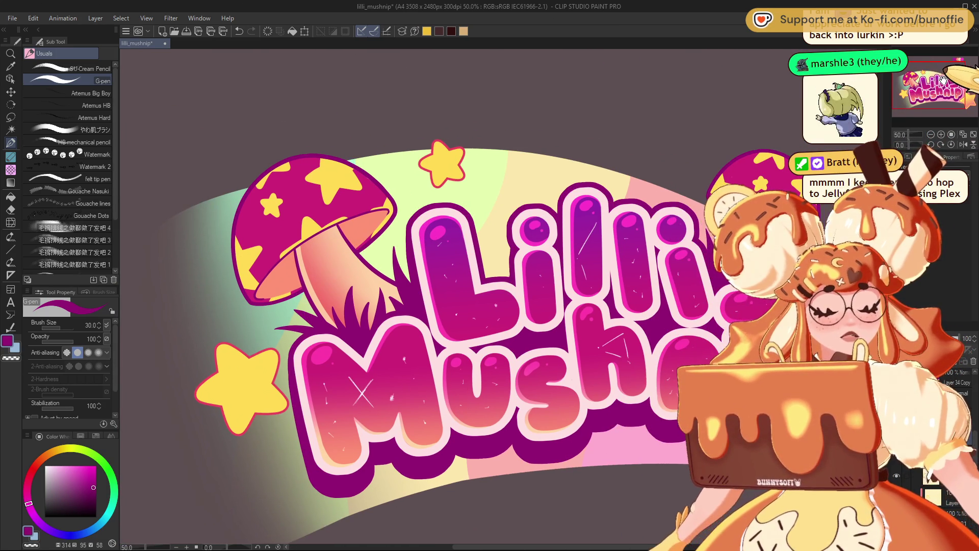
pyautogui.click(933, 136)
pyautogui.click(933, 136)
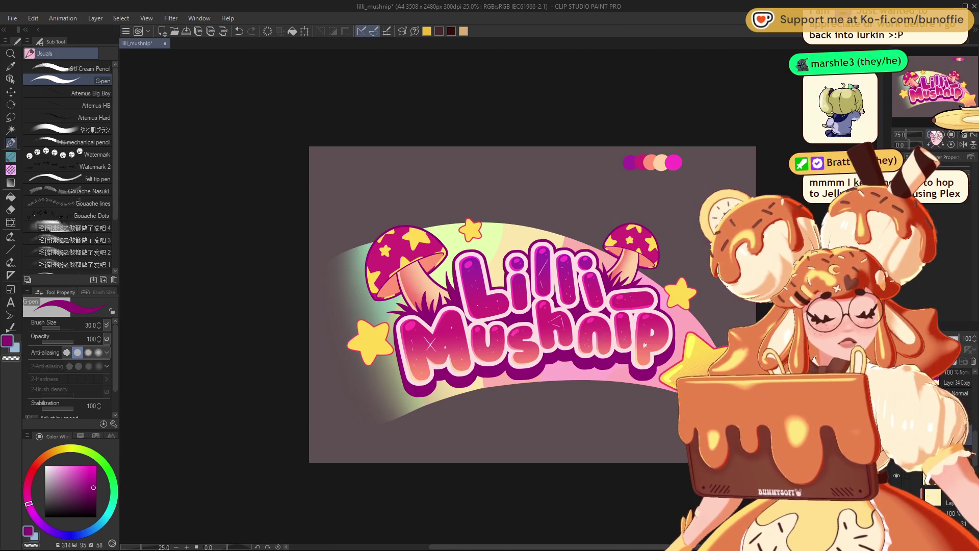
# Undo the white X-shaped sparkle strokes on Mushnip's M, then zoom in on the Li and Mus letters.
pyautogui.click(933, 136)
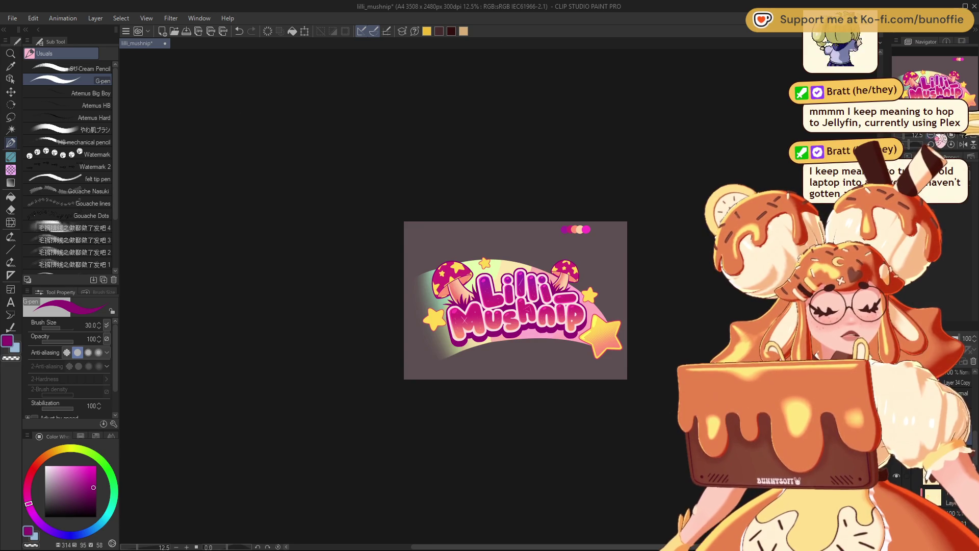
pyautogui.click(942, 135)
pyautogui.click(941, 135)
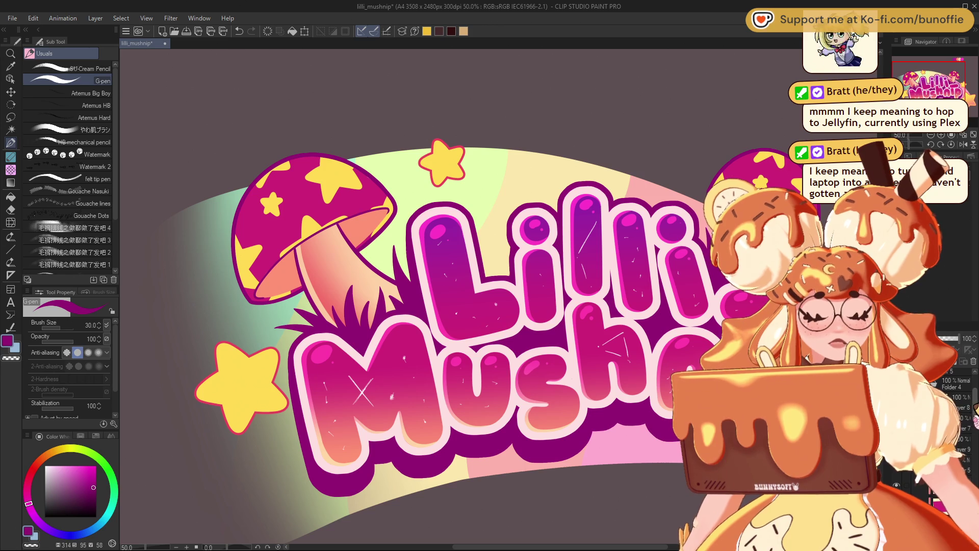
pyautogui.hotkey('ctrl', 'z')
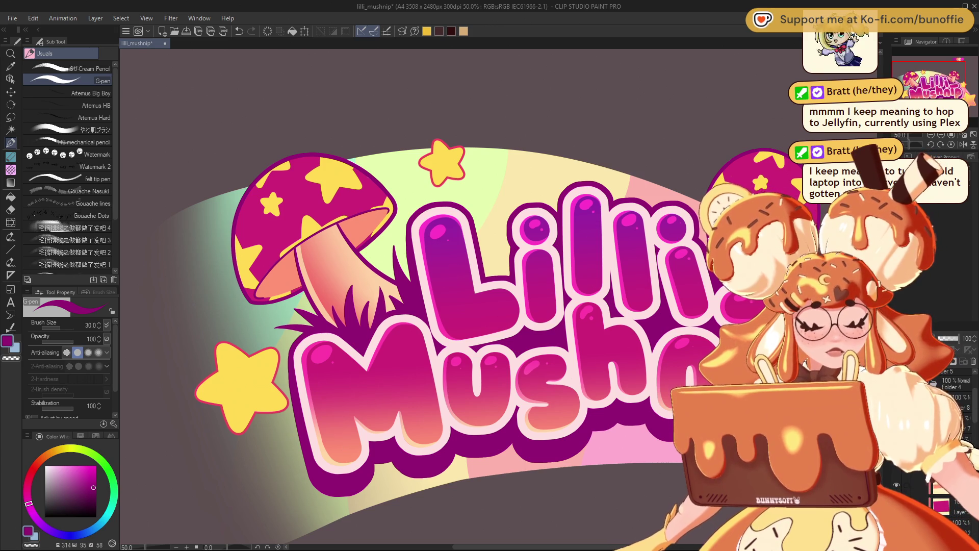
pyautogui.hotkey('ctrl', 'y')
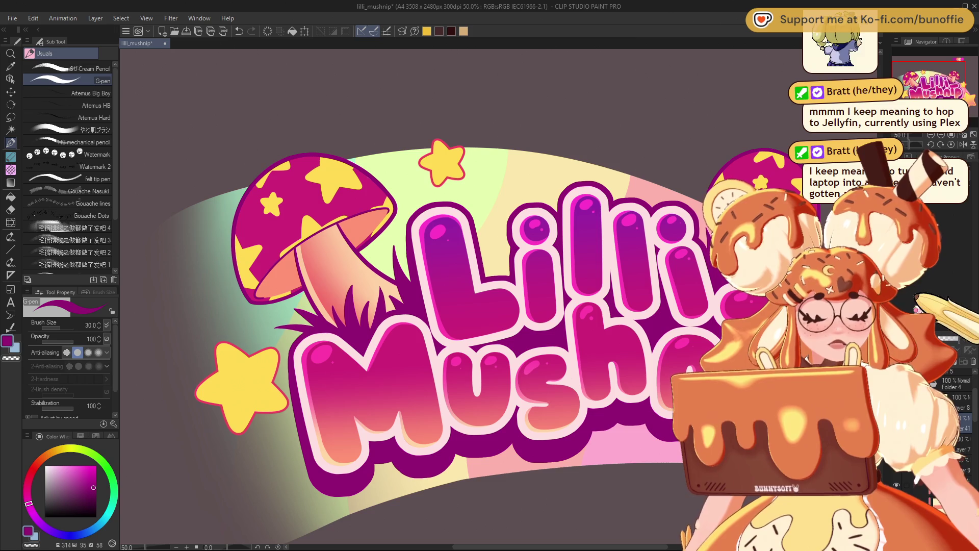
pyautogui.hotkey('ctrl', '+')
pyautogui.hotkey('ctrl', '+')
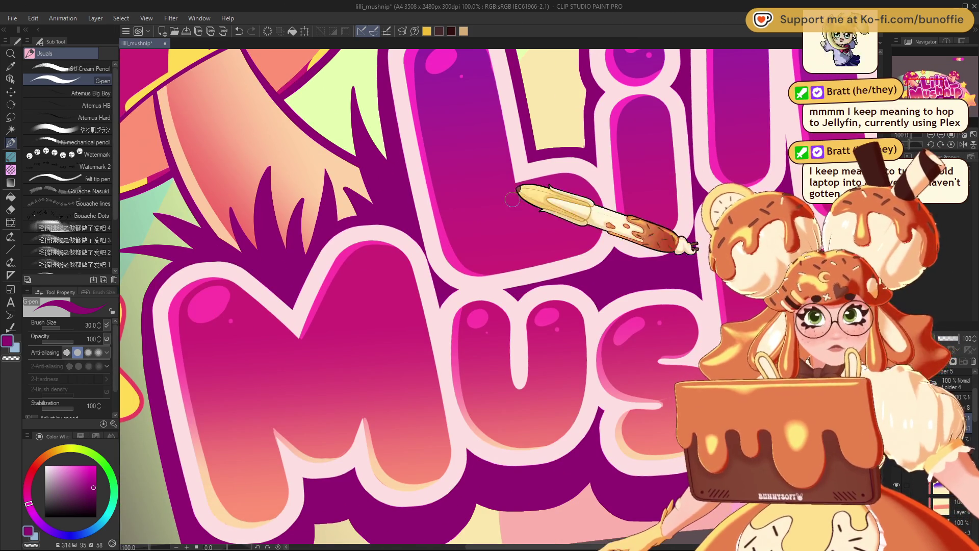
# Shrink the G-pen brush and switch the drawing colour to white for fine sparkles.
pyautogui.press('[')
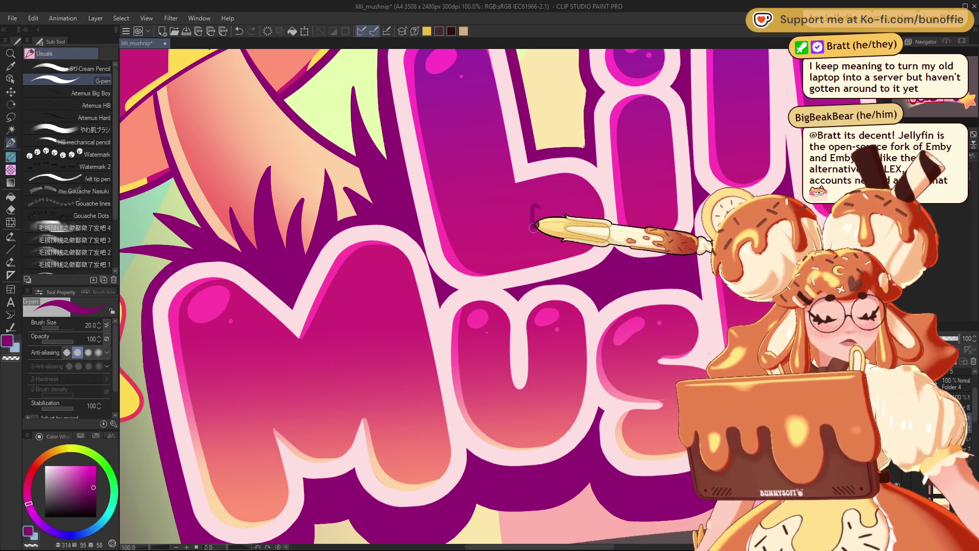
pyautogui.click(45, 466)
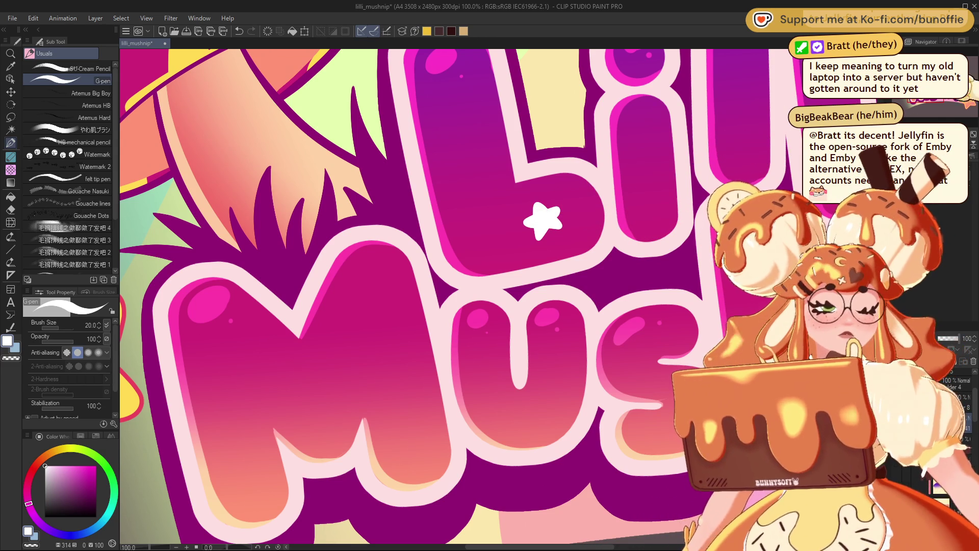
pyautogui.scroll(2, 695, 155)
pyautogui.moveTo(542, 264); pyautogui.dragTo(414, 403)
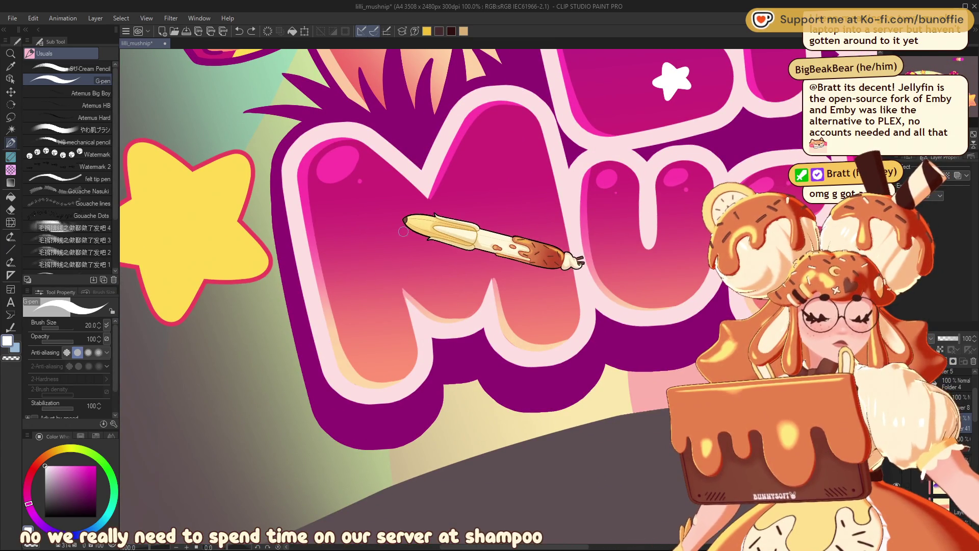
# Draw a small white star sparkle on the M of Mushnip, then pan across the lettering.
pyautogui.moveTo(400, 235); pyautogui.dragTo(410, 234)
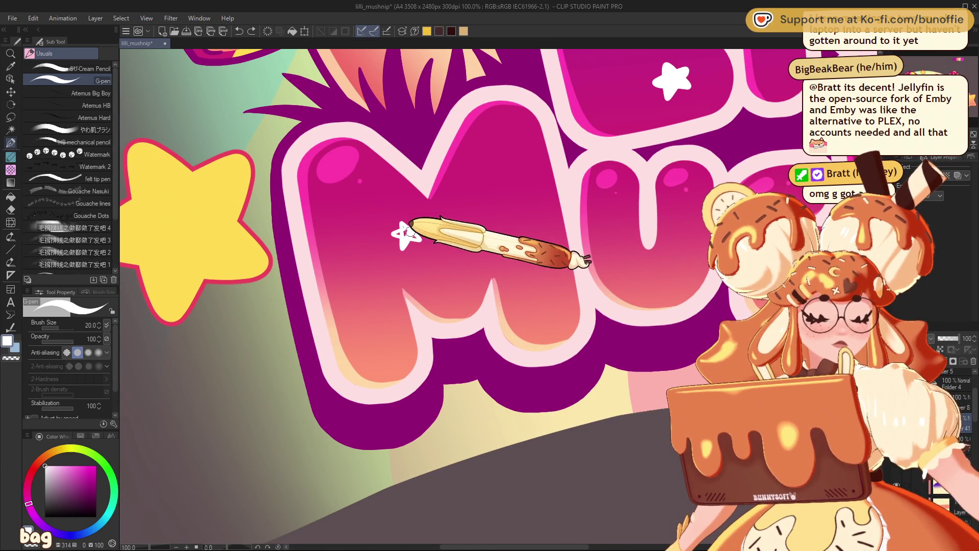
pyautogui.click(402, 230)
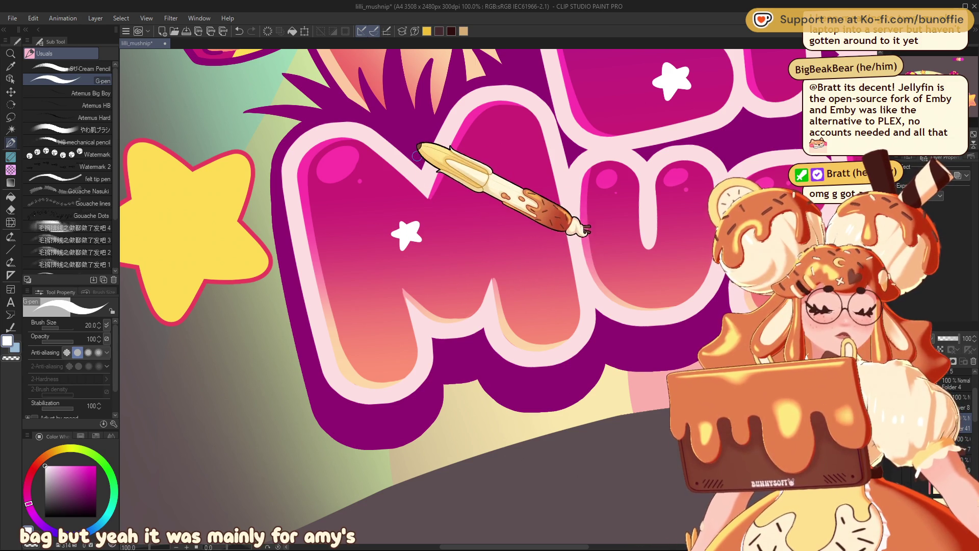
pyautogui.click(416, 226)
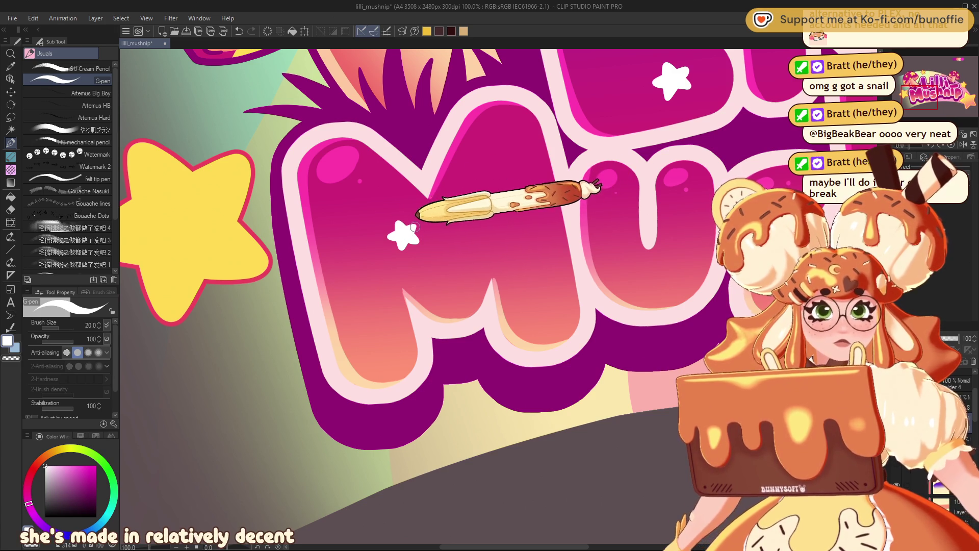
pyautogui.scroll(-5, 417, 215)
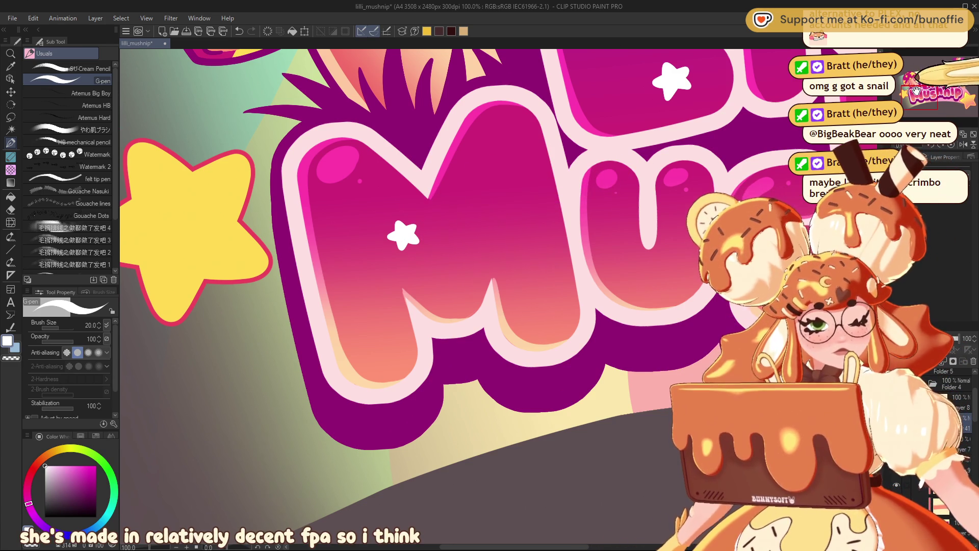
pyautogui.scroll(5, 474, 249)
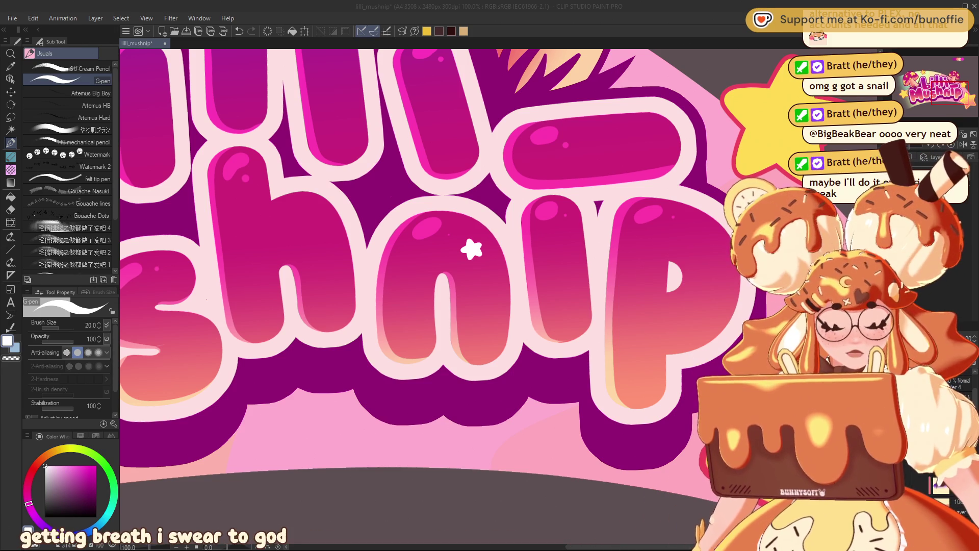
pyautogui.moveTo(408, 255)
pyautogui.mouseDown()
pyautogui.moveTo(494, 306)
pyautogui.moveTo(761, 408)
pyautogui.mouseUp()
pyautogui.moveTo(459, 296); pyautogui.dragTo(307, 263)
pyautogui.scroll(-5, 489, 285)
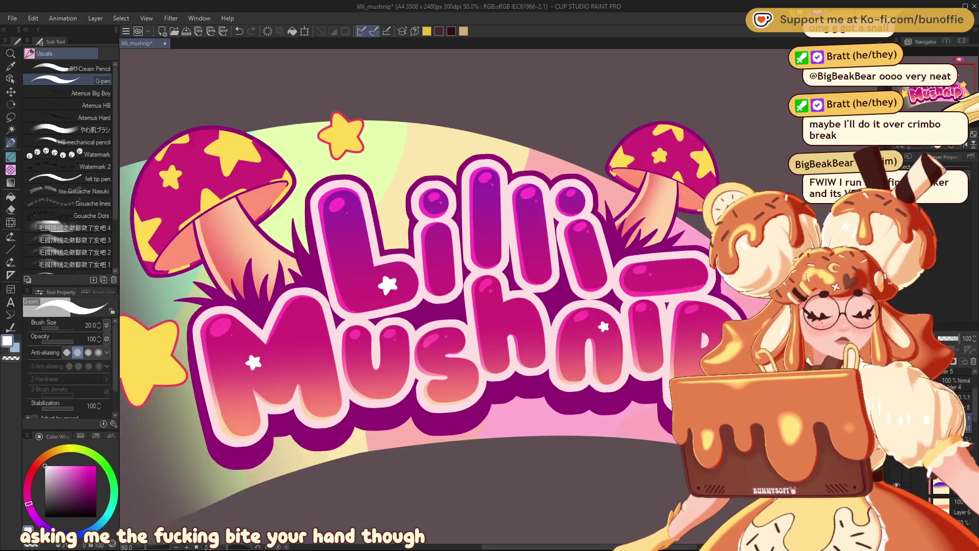
# Pan to the right mushroom and Lilli's last i, then back toward the Li and Mu letters.
pyautogui.scroll(5, 490, 285)
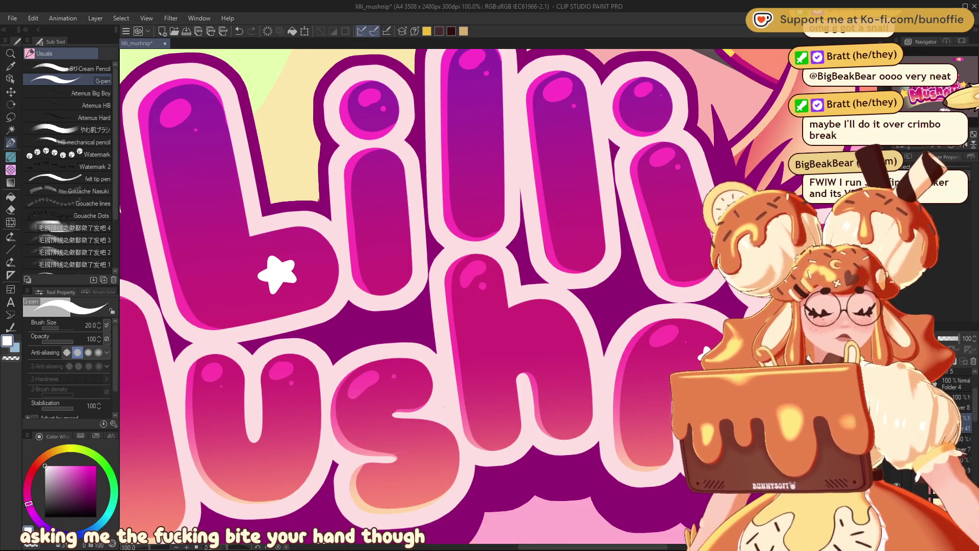
pyautogui.moveTo(654, 106); pyautogui.dragTo(445, 272)
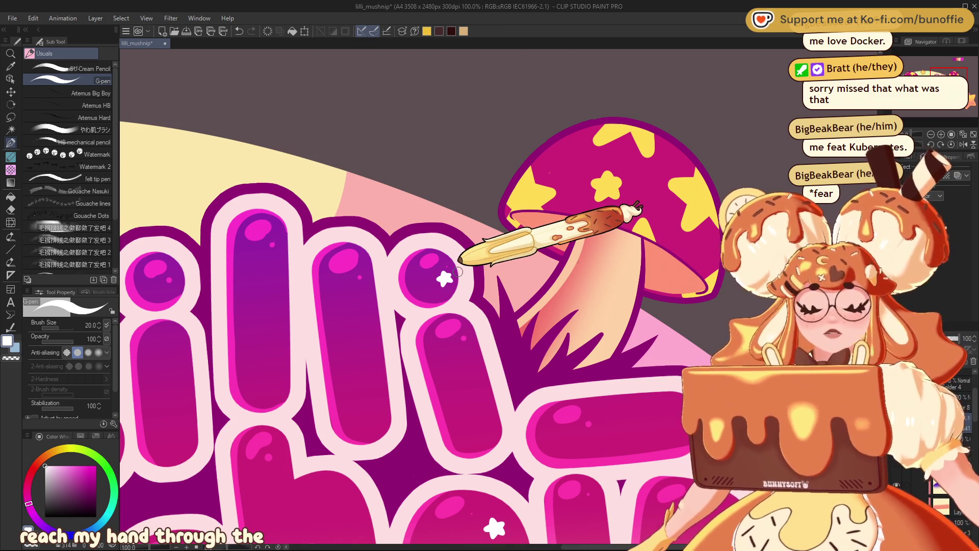
pyautogui.moveTo(458, 271); pyautogui.dragTo(564, 284)
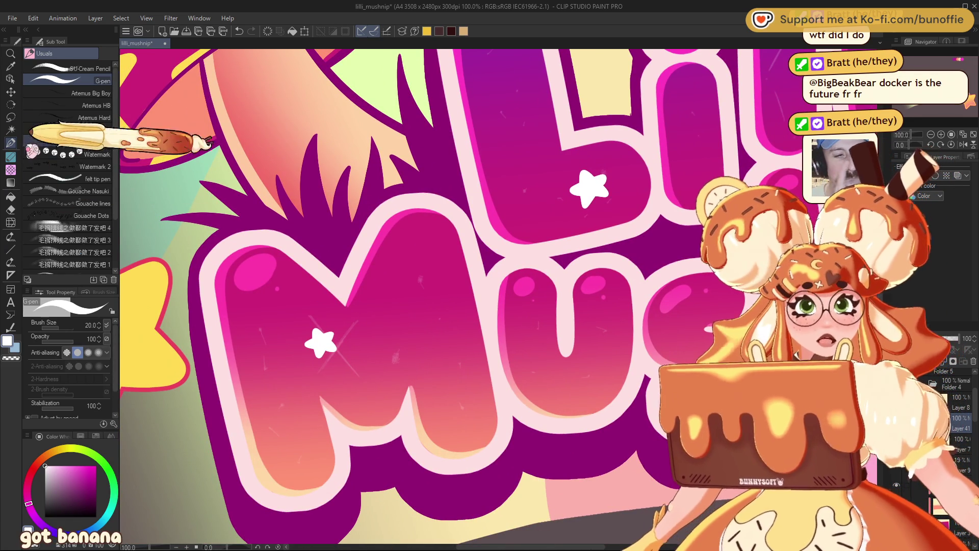
# Lasso the white star on the M and scale it up to about 169%.
pyautogui.click(10, 117)
pyautogui.moveTo(343, 295)
pyautogui.mouseDown()
pyautogui.moveTo(372, 317)
pyautogui.moveTo(337, 310)
pyautogui.mouseUp()
pyautogui.hotkey('ctrl', 't')
pyautogui.moveTo(376, 284); pyautogui.dragTo(359, 354)
pyautogui.moveTo(394, 286); pyautogui.dragTo(415, 261)
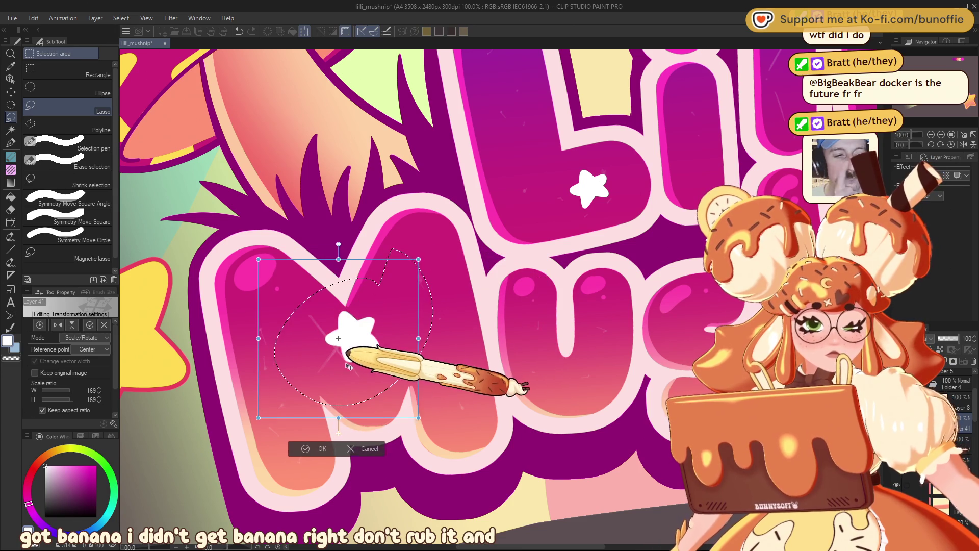
pyautogui.click(317, 450)
pyautogui.hotkey('ctrl', 'd')
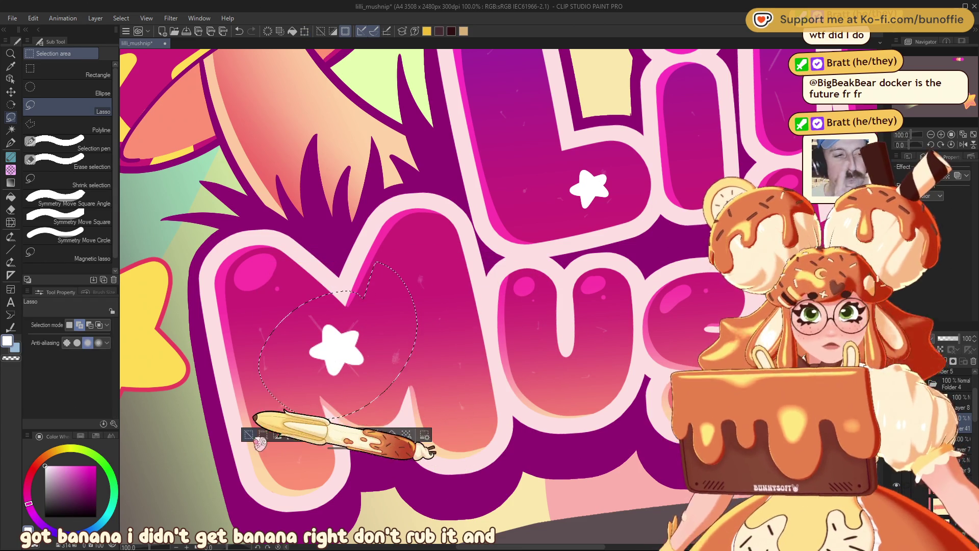
pyautogui.click(10, 142)
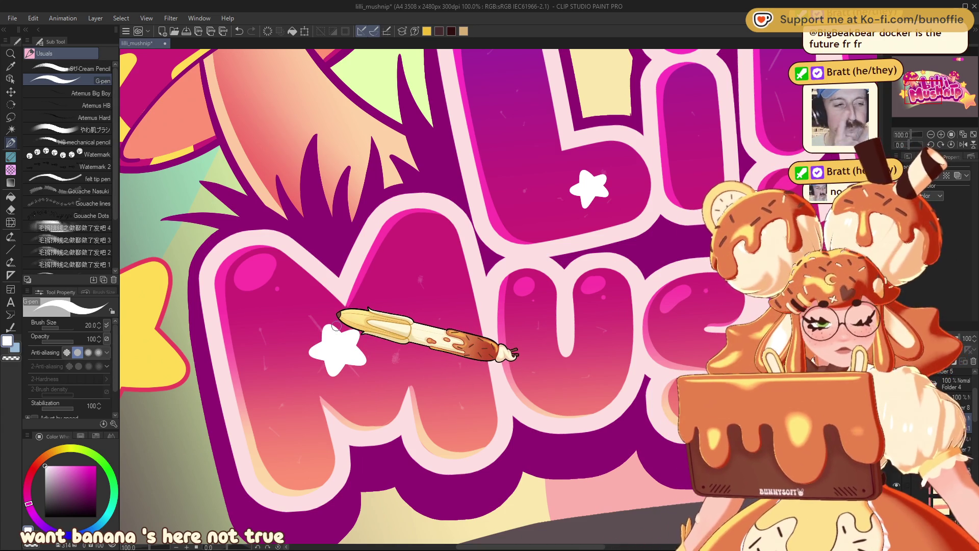
# Dot small white sparkles on the letters, including three inside Lilli's L.
pyautogui.moveTo(933, 97); pyautogui.dragTo(942, 82)
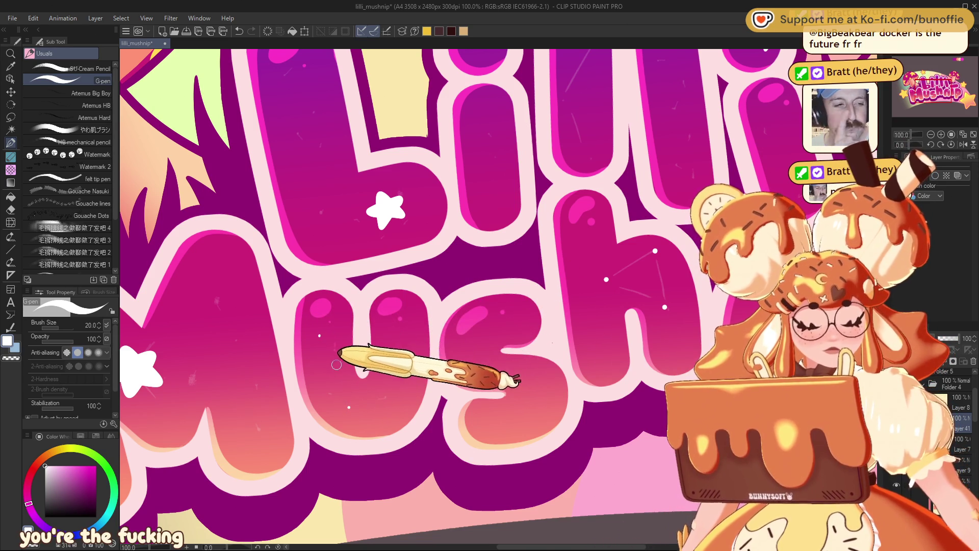
pyautogui.click(393, 412)
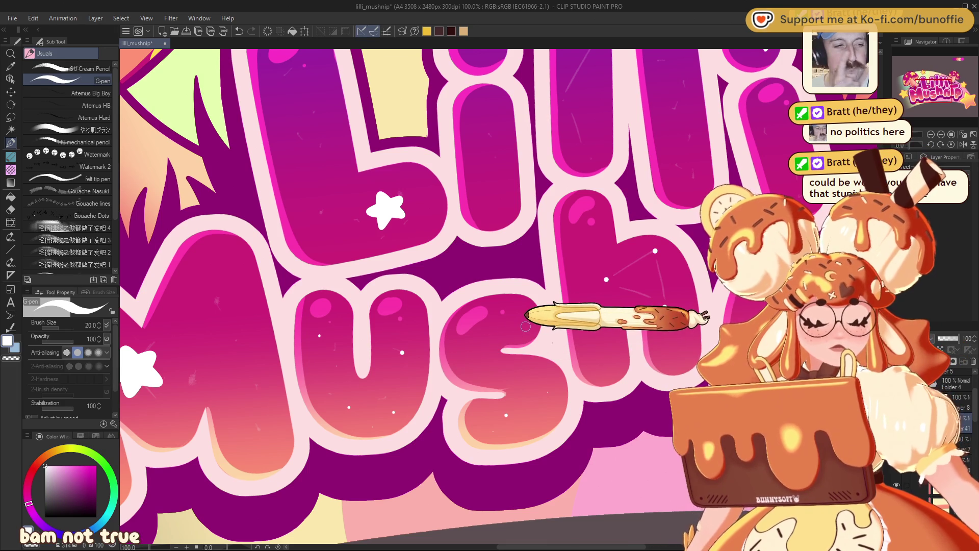
pyautogui.scroll(5, 525, 327)
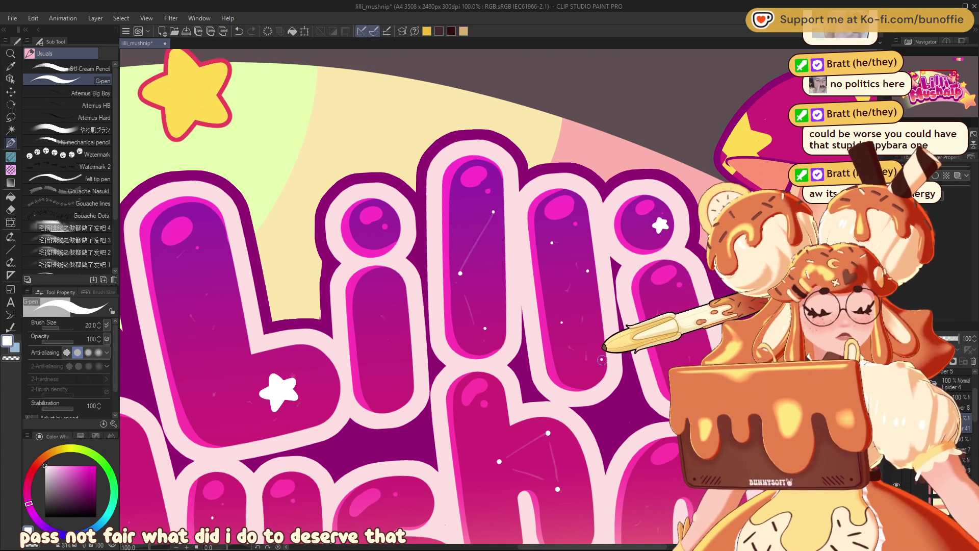
pyautogui.moveTo(176, 260)
pyautogui.mouseDown()
pyautogui.moveTo(375, 260)
pyautogui.moveTo(495, 224)
pyautogui.moveTo(477, 174)
pyautogui.mouseUp()
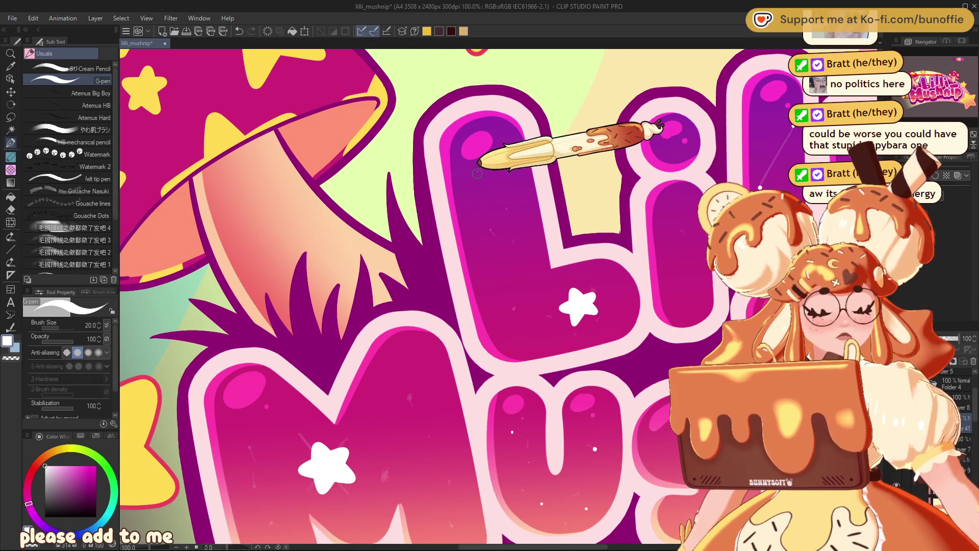
pyautogui.click(520, 207)
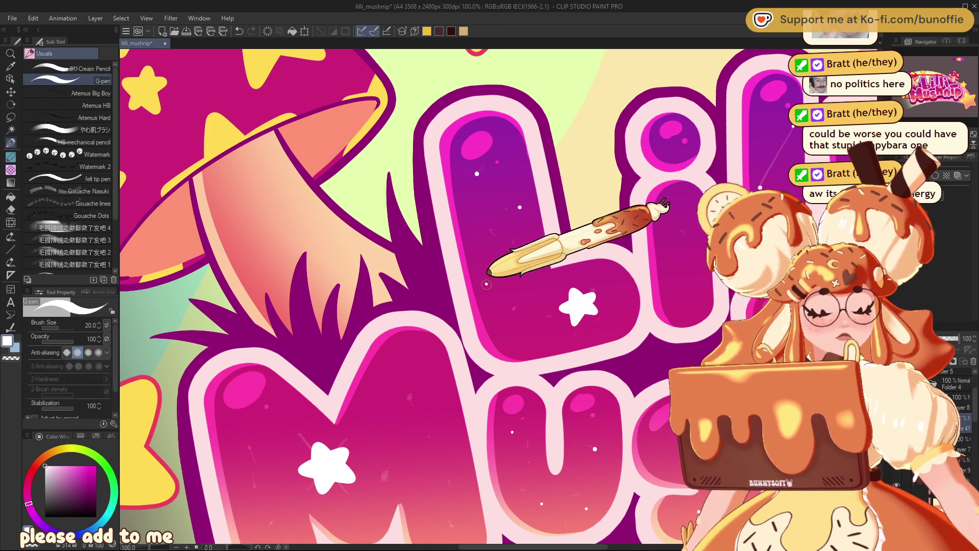
pyautogui.click(524, 345)
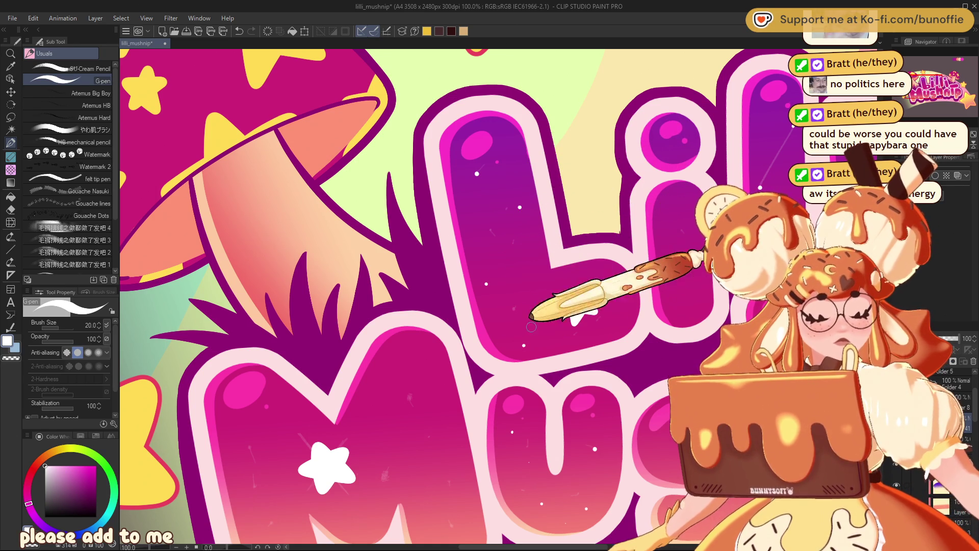
pyautogui.click(530, 283)
pyautogui.hotkey('ctrl', '-')
pyautogui.hotkey('ctrl', '-')
pyautogui.hotkey('ctrl', '-')
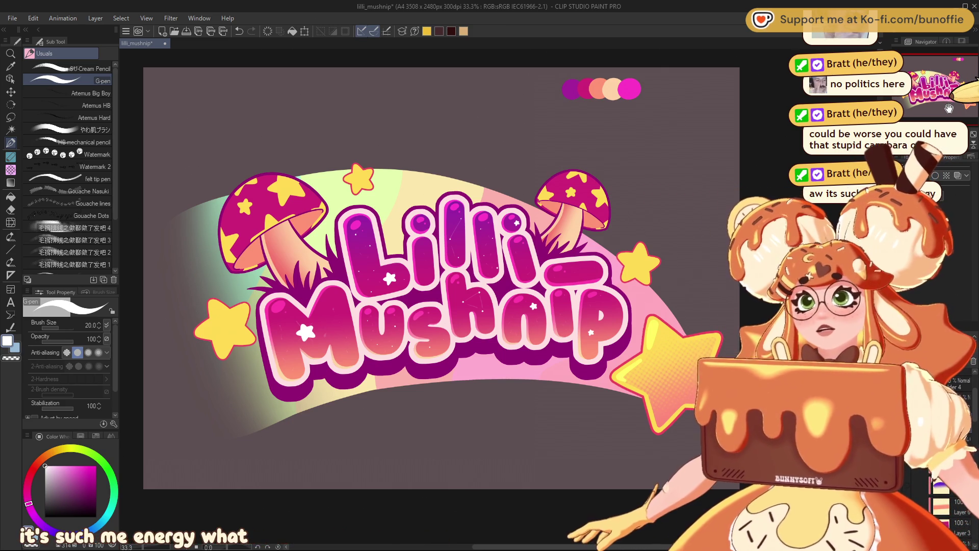
# Dab white dots on the shnip letters and three white dots on the pink dash.
pyautogui.hotkey('ctrl', '+')
pyautogui.hotkey('ctrl', '+')
pyautogui.hotkey('ctrl', '+')
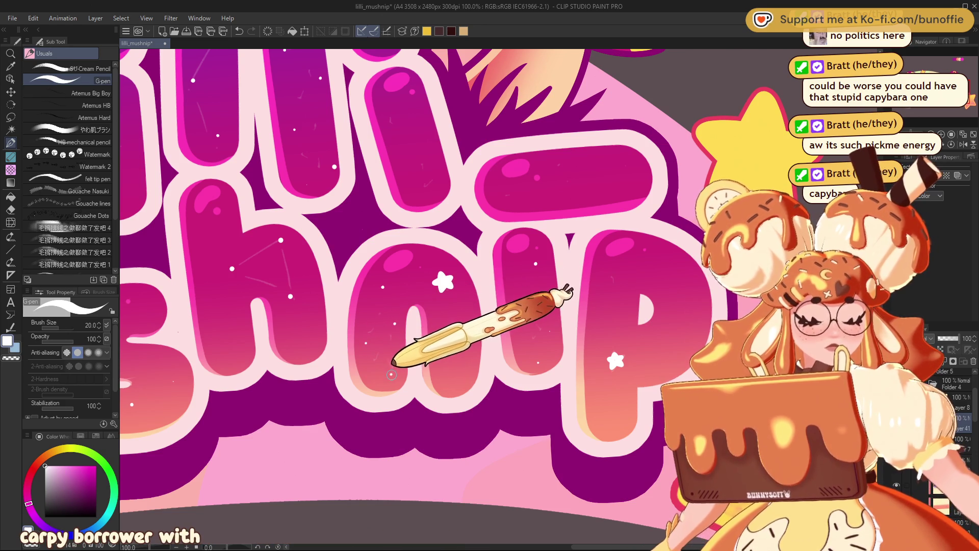
pyautogui.click(447, 361)
pyautogui.click(454, 385)
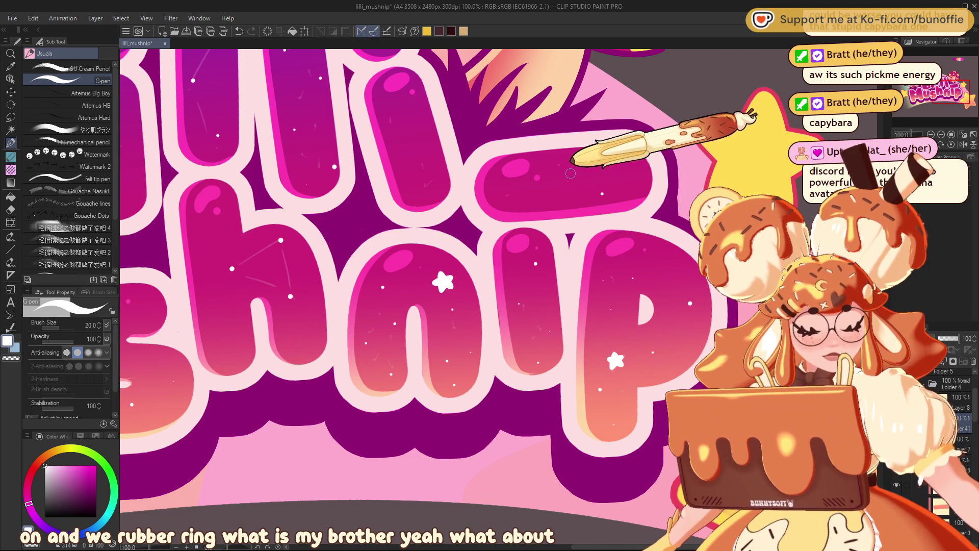
pyautogui.click(562, 192)
pyautogui.click(496, 196)
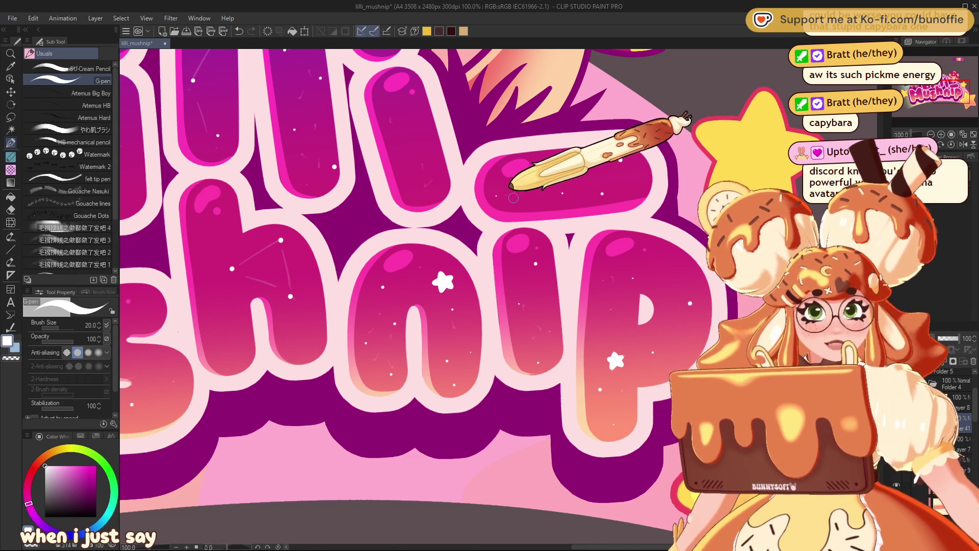
pyautogui.click(508, 196)
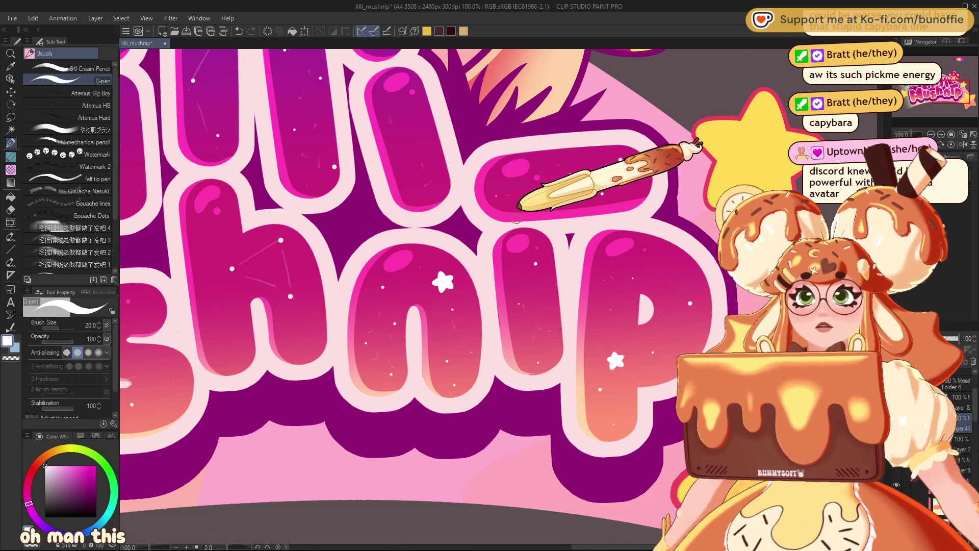
# Add four white sparkle dots on and around Mushnip's M.
pyautogui.moveTo(926, 100); pyautogui.dragTo(919, 93)
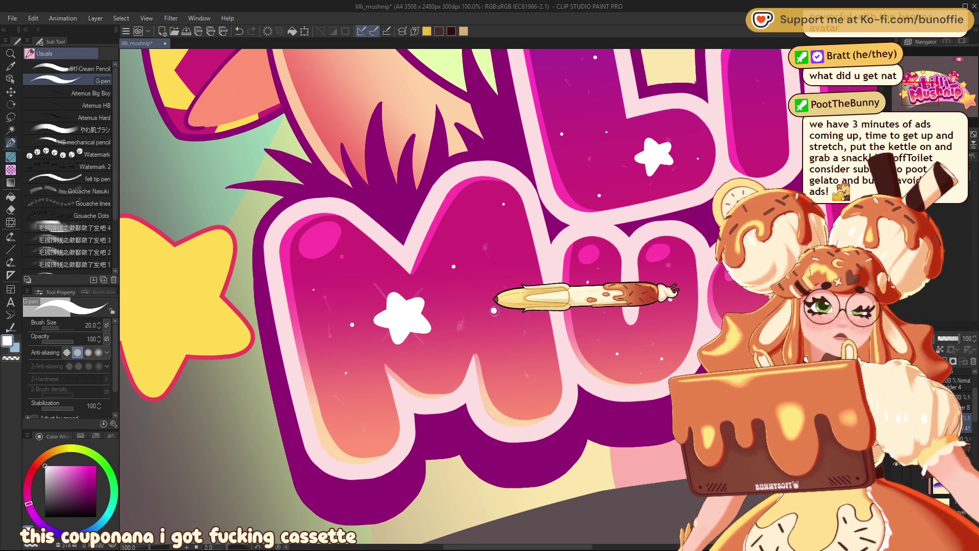
pyautogui.click(450, 373)
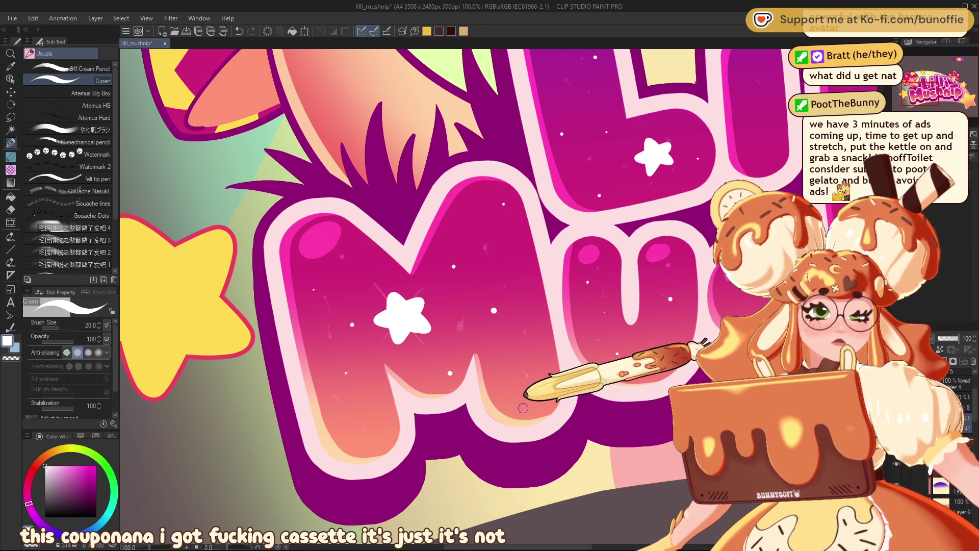
pyautogui.click(522, 408)
pyautogui.click(342, 434)
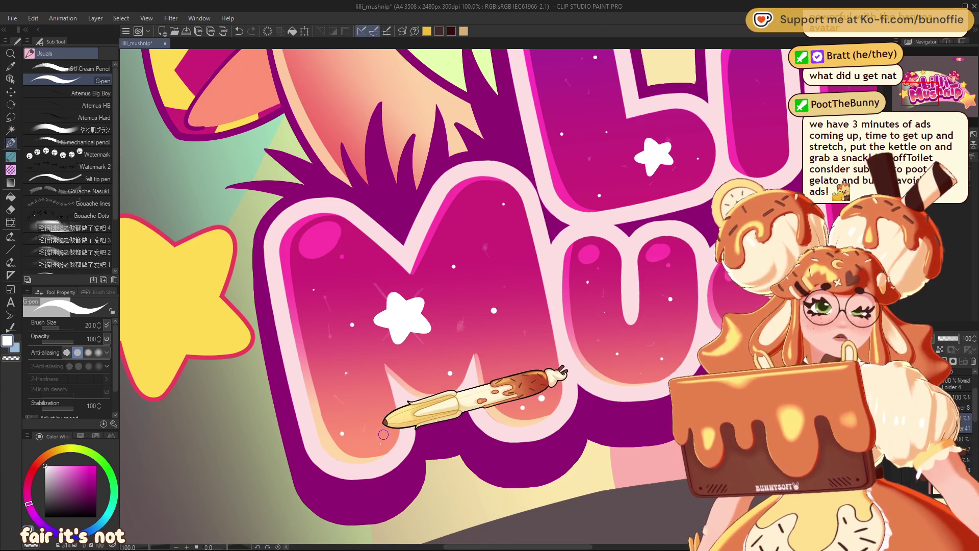
pyautogui.click(356, 245)
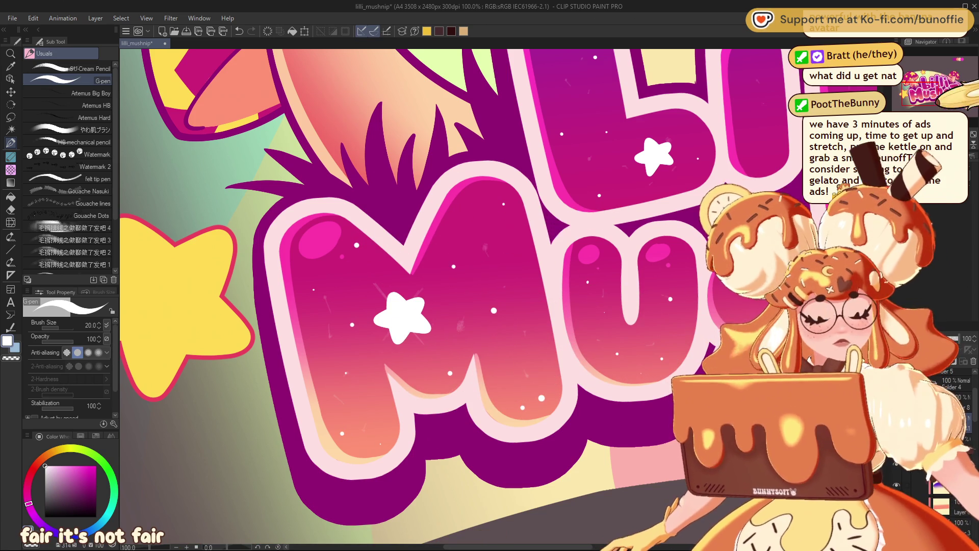
pyautogui.scroll(-3, 600, 235)
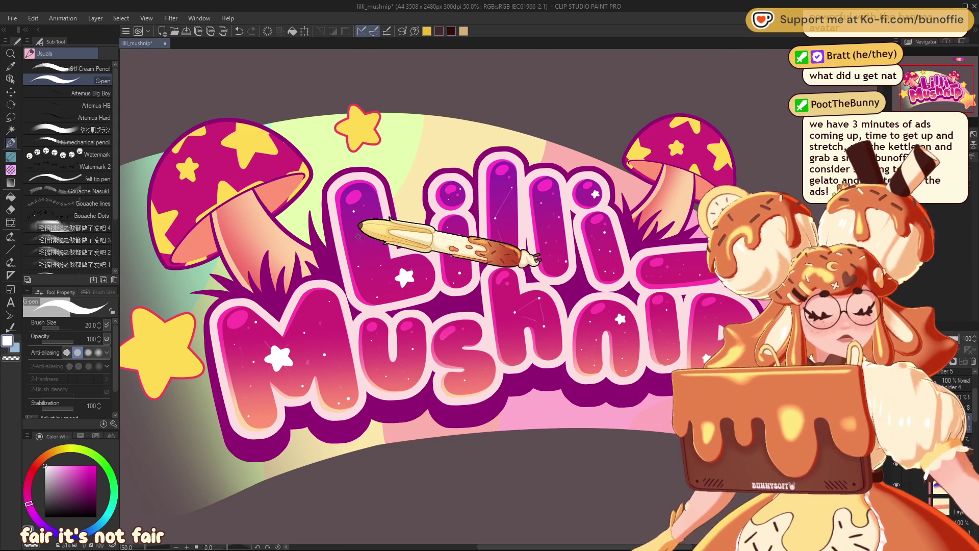
pyautogui.moveTo(365, 232); pyautogui.dragTo(413, 206)
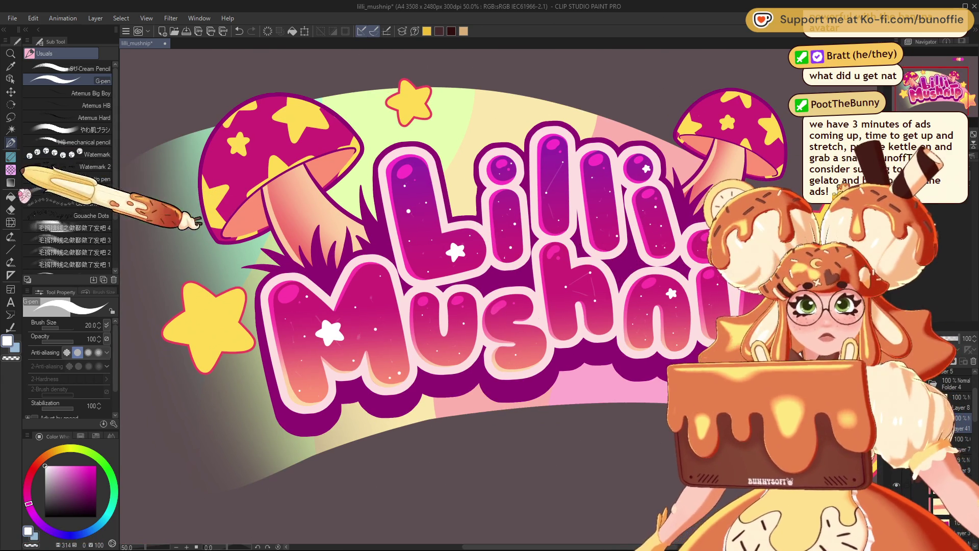
pyautogui.click(10, 250)
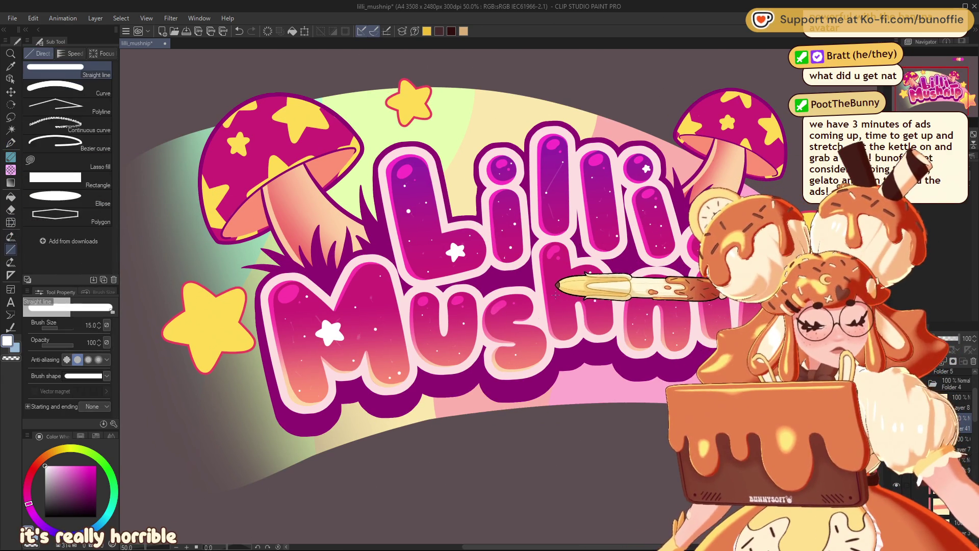
# Thin the line and draw white constellation lines across the h and an l of Lilli.
pyautogui.press('[')
pyautogui.press('[')
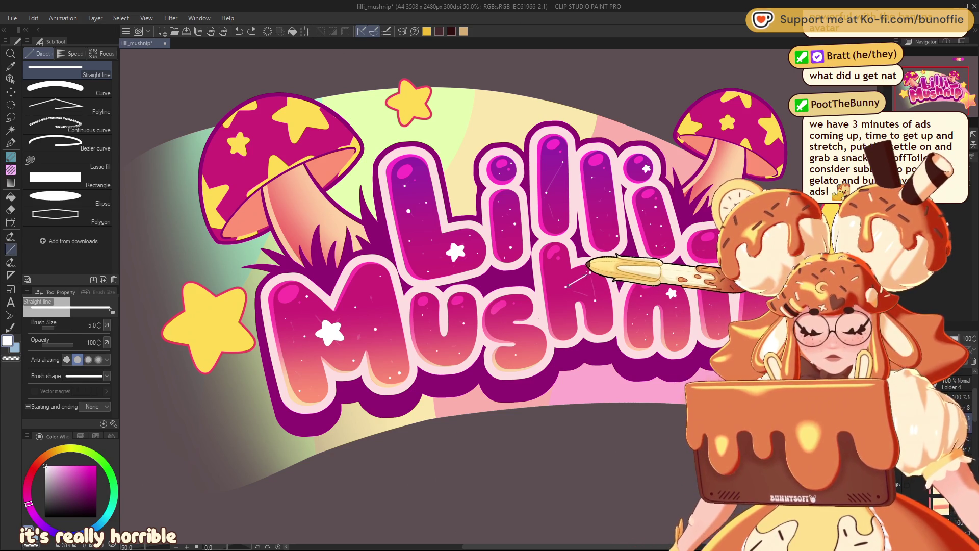
pyautogui.scroll(4, 649, 280)
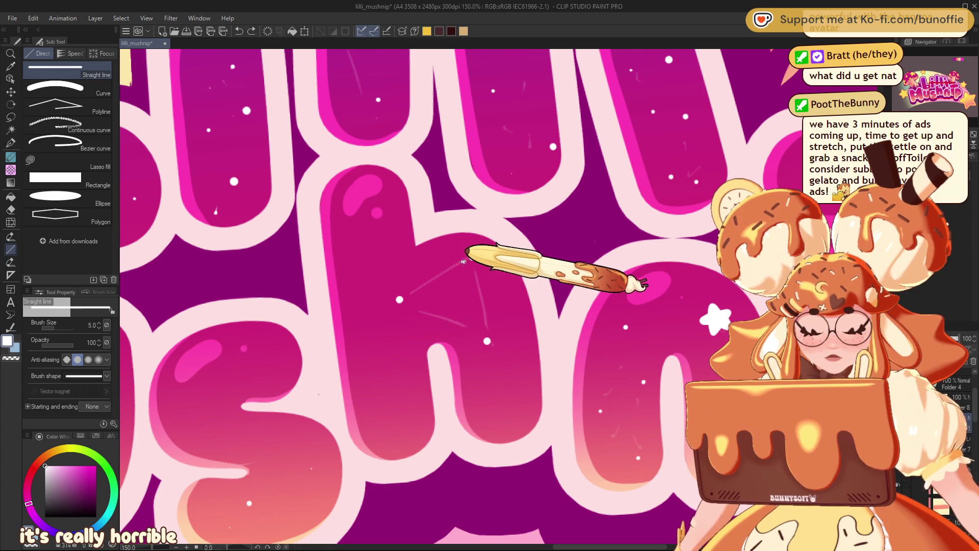
pyautogui.moveTo(463, 262)
pyautogui.mouseDown()
pyautogui.moveTo(408, 295)
pyautogui.moveTo(476, 337)
pyautogui.mouseUp()
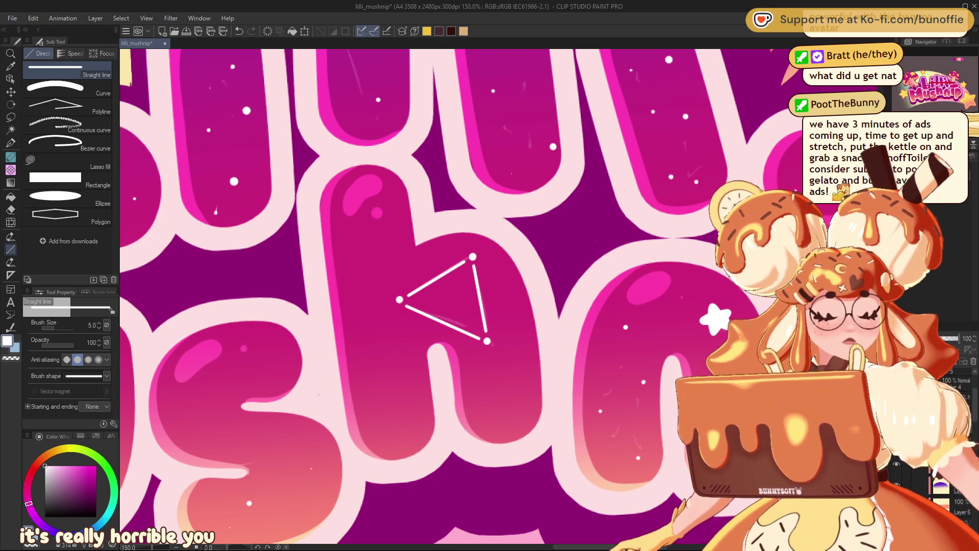
pyautogui.scroll(-5, 941, 106)
pyautogui.moveTo(950, 105); pyautogui.dragTo(942, 106)
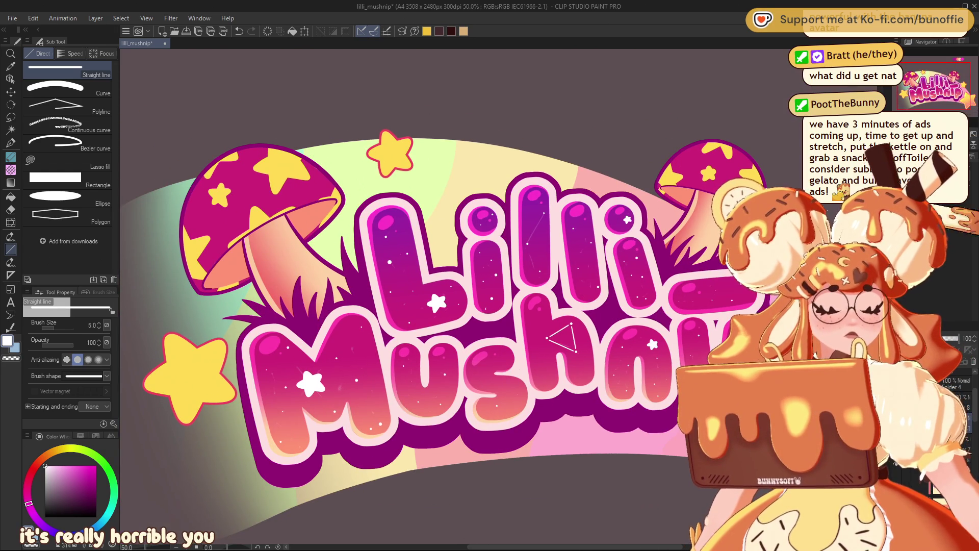
pyautogui.scroll(5, 511, 193)
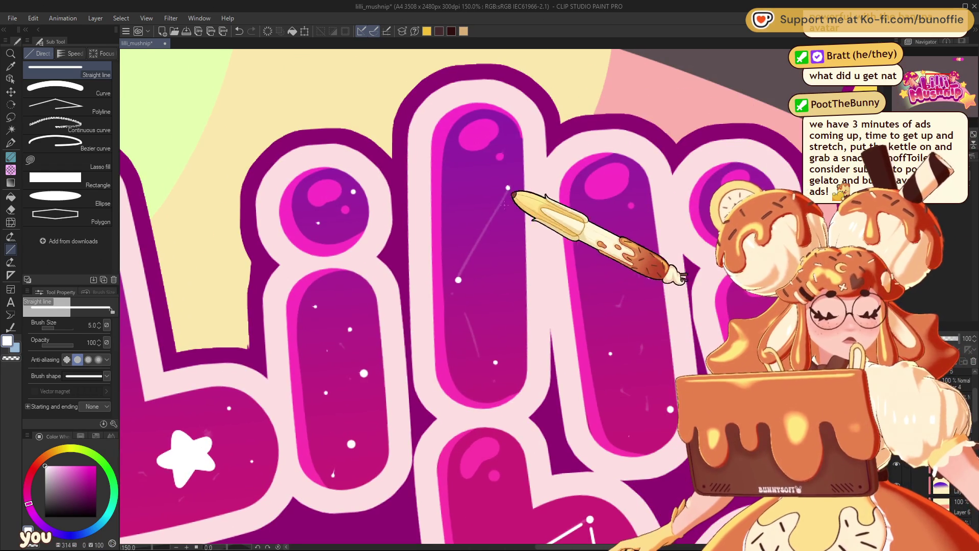
pyautogui.moveTo(508, 188)
pyautogui.mouseDown()
pyautogui.moveTo(459, 279)
pyautogui.moveTo(492, 356)
pyautogui.mouseUp()
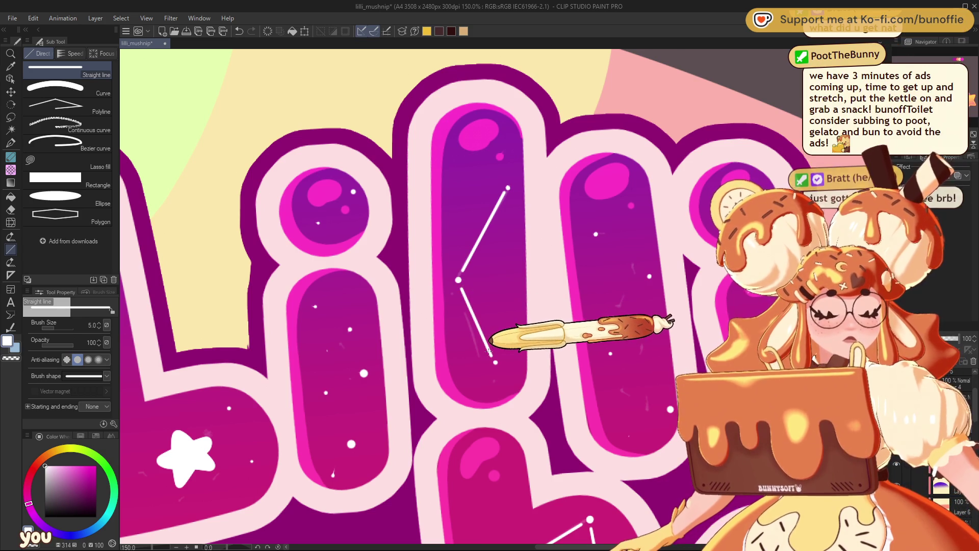
# Draw two white constellation lines on the M, then zoom out to see the whole artwork.
pyautogui.hotkey('ctrl', '-')
pyautogui.hotkey('ctrl', '-')
pyautogui.hotkey('ctrl', '-')
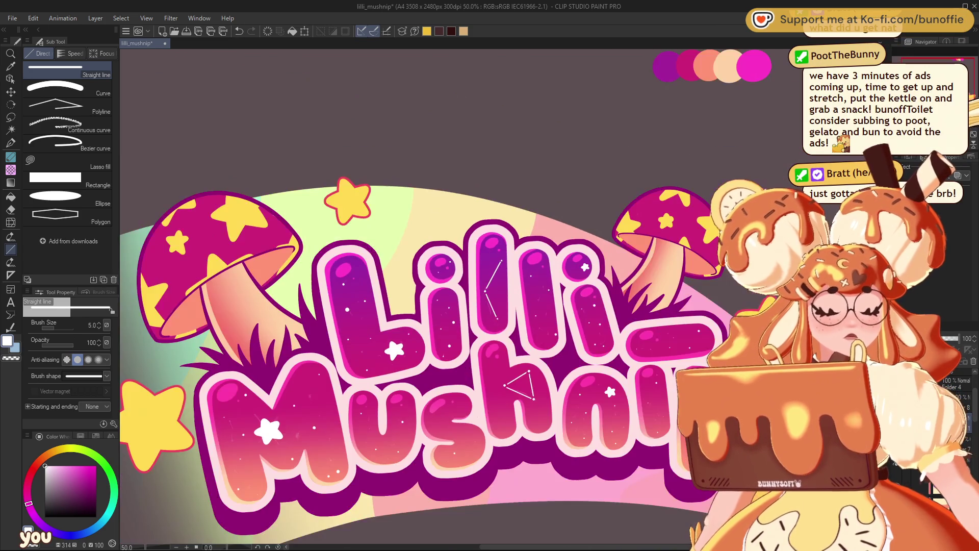
pyautogui.moveTo(408, 306)
pyautogui.mouseDown()
pyautogui.moveTo(576, 268)
pyautogui.moveTo(597, 179)
pyautogui.mouseUp()
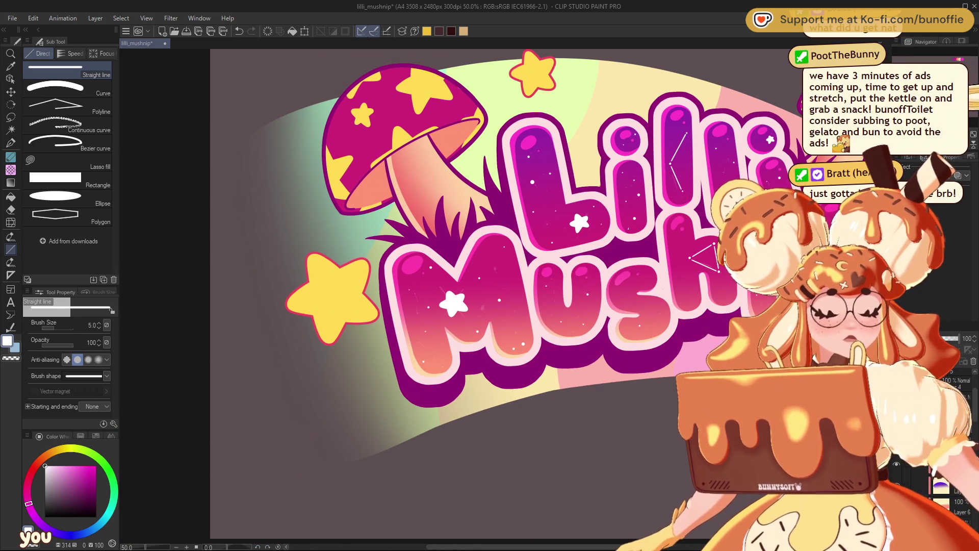
pyautogui.hotkey('ctrl', '+')
pyautogui.hotkey('ctrl', '+')
pyautogui.moveTo(509, 200)
pyautogui.mouseDown()
pyautogui.moveTo(462, 259)
pyautogui.moveTo(493, 298)
pyautogui.mouseUp()
pyautogui.moveTo(510, 200); pyautogui.dragTo(501, 292)
pyautogui.hotkey('ctrl', '-')
pyautogui.hotkey('ctrl', '-')
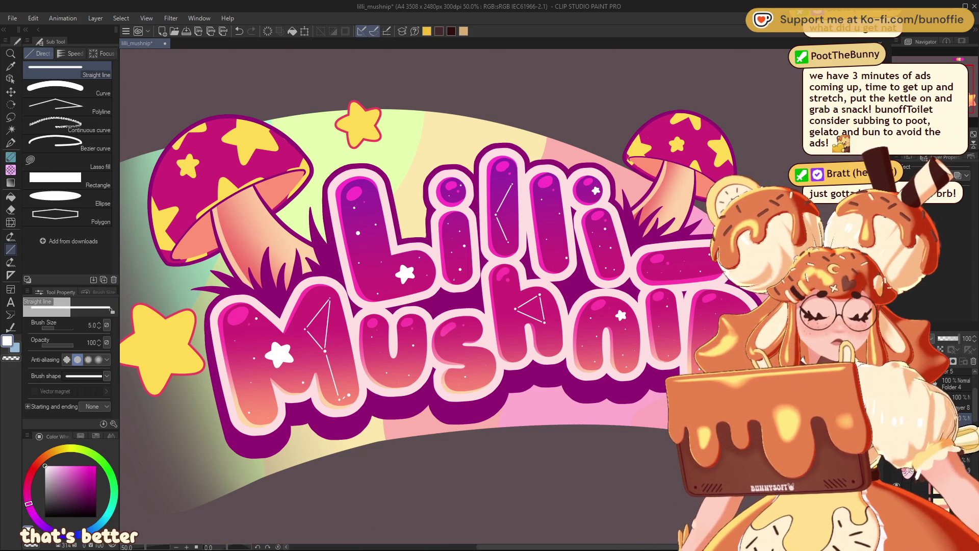
pyautogui.hotkey('ctrl', '-')
pyautogui.hotkey('ctrl', '-')
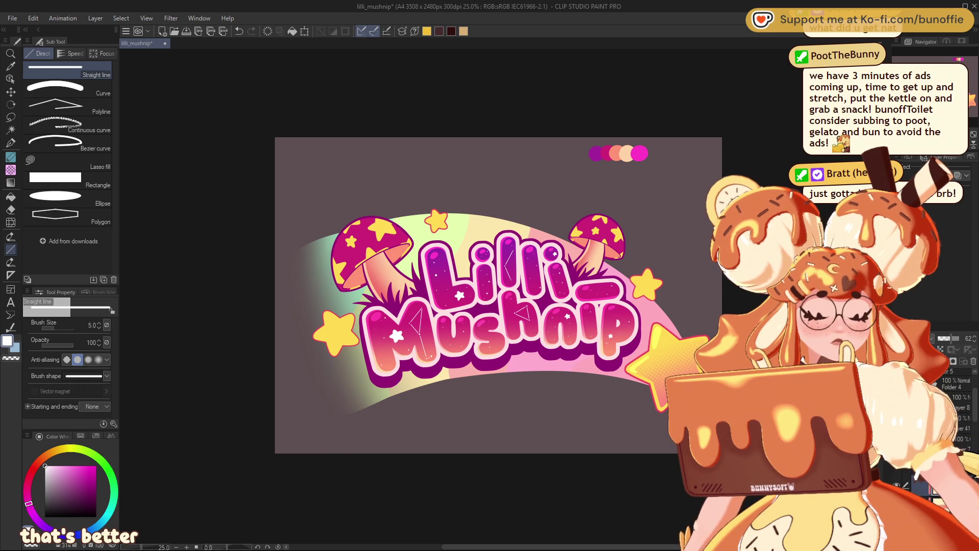
# Apply a soft glow filter to the white star sparkles on the letters.
pyautogui.click(11, 91)
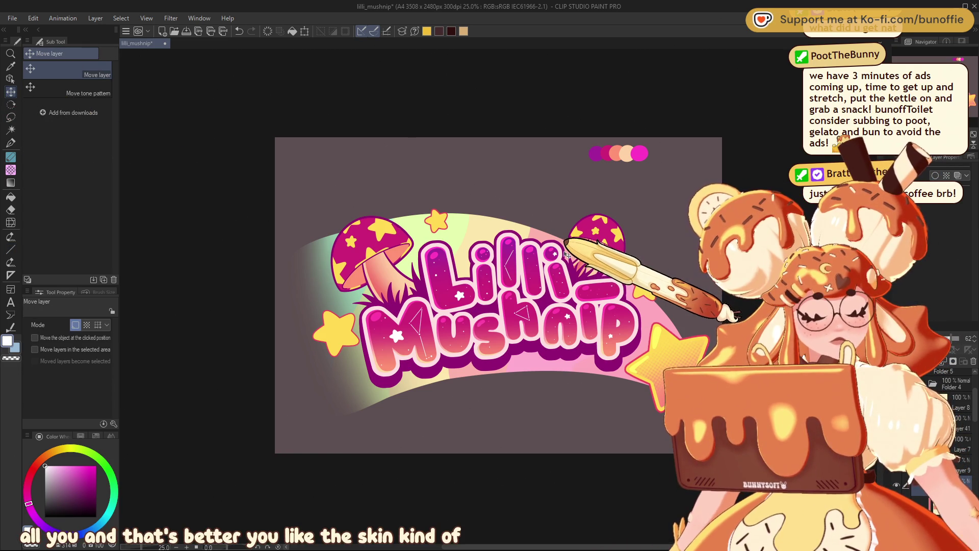
pyautogui.scroll(-1, 447, 264)
pyautogui.scroll(2, 447, 265)
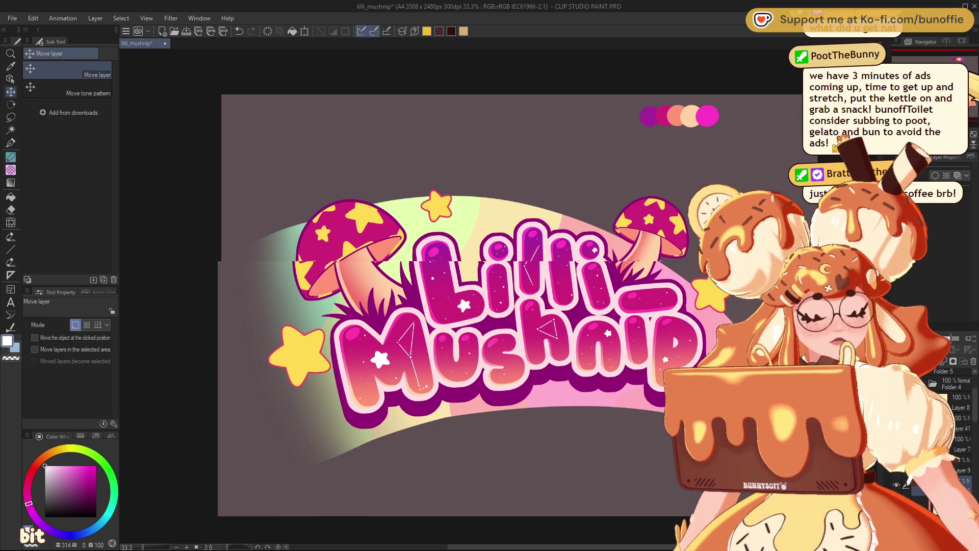
pyautogui.moveTo(446, 265); pyautogui.dragTo(461, 239)
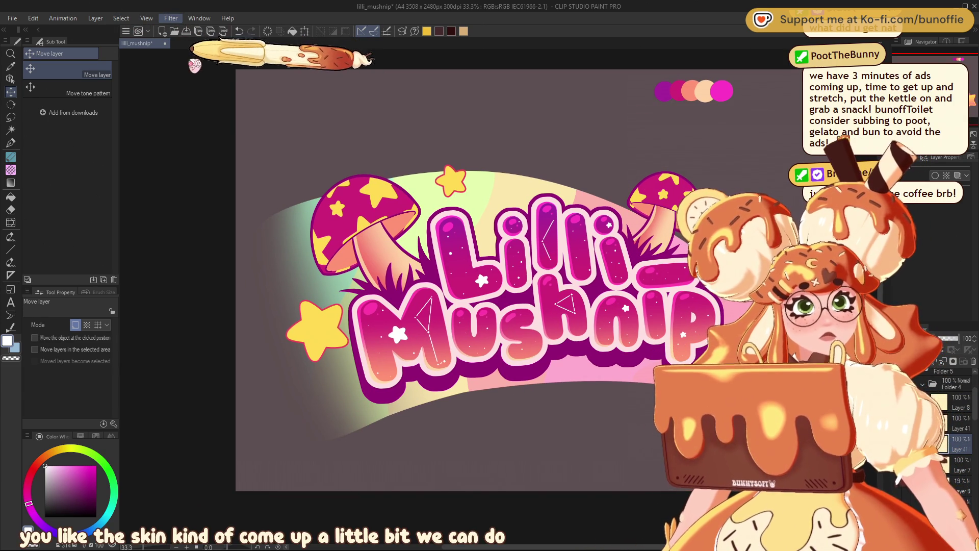
pyautogui.click(171, 18)
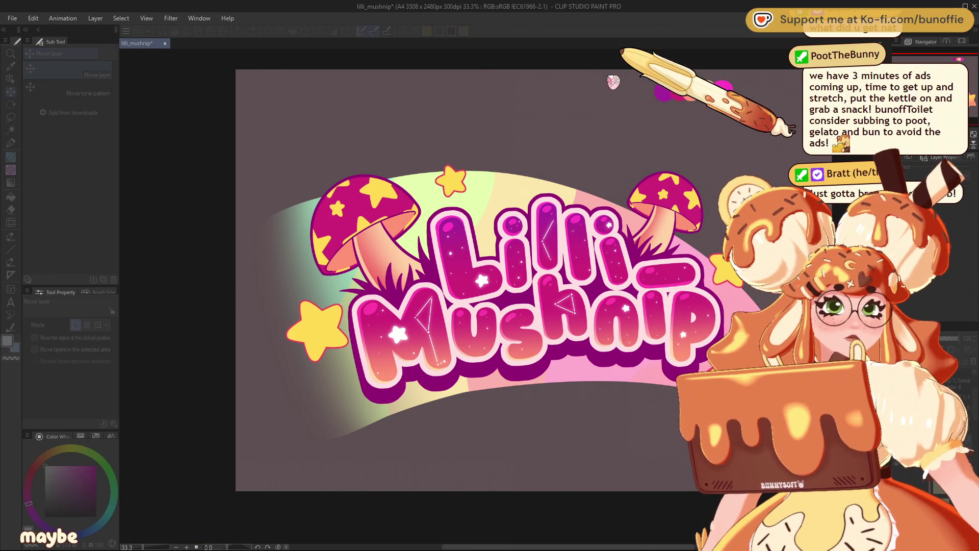
pyautogui.press('Escape')
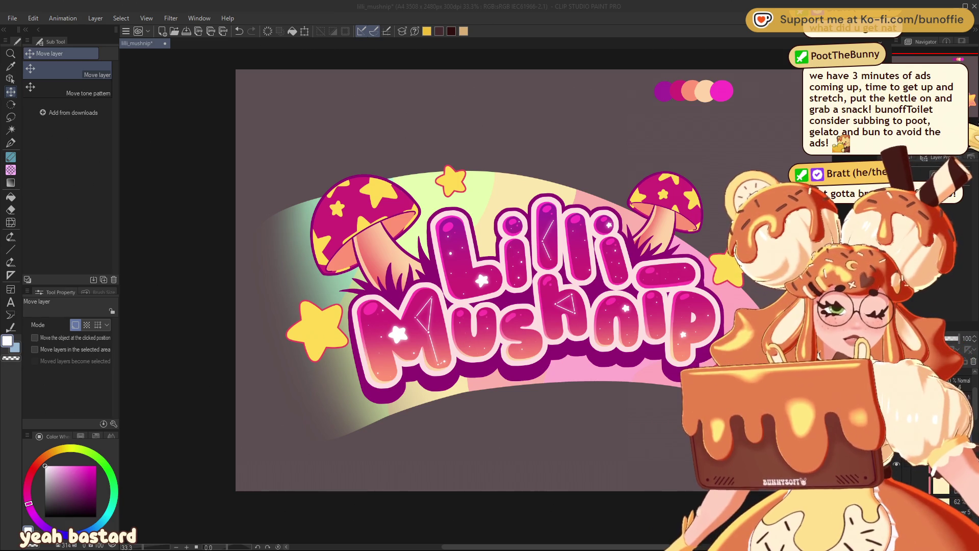
pyautogui.scroll(2, 459, 221)
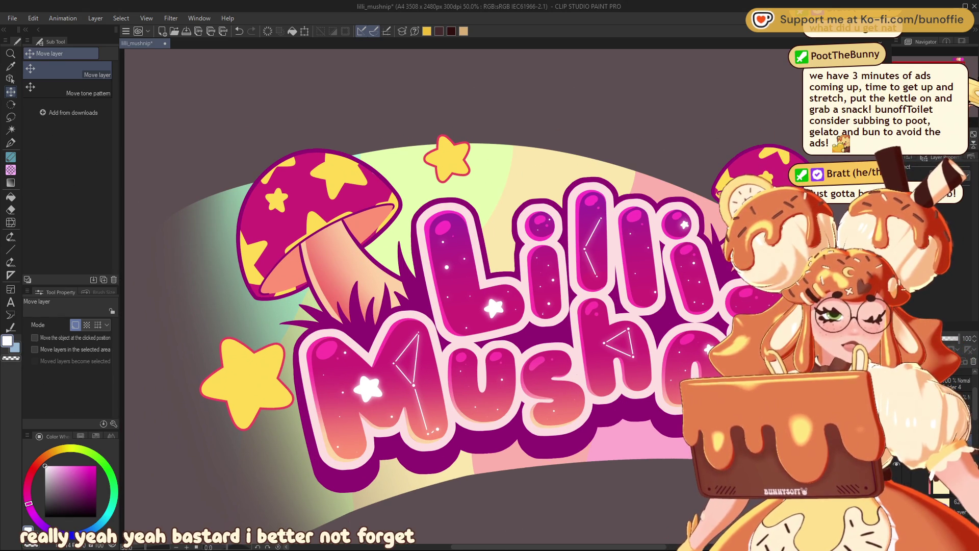
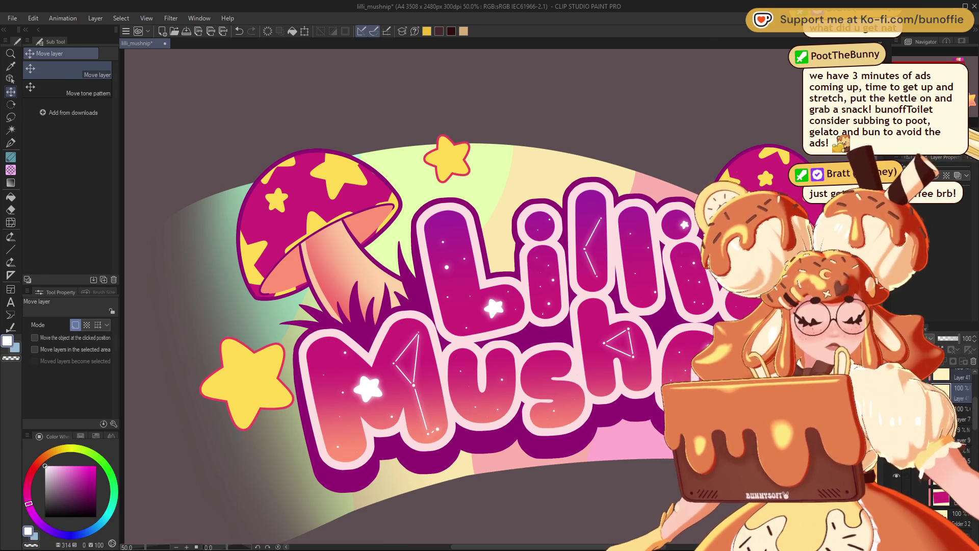
# Delete Layer 7 so the Lilli Mushnip letters lose their glossy highlights.
pyautogui.hotkey('ctrl', '-')
pyautogui.hotkey('ctrl', '-')
pyautogui.hotkey('ctrl', '-')
pyautogui.hotkey('ctrl', '+')
pyautogui.hotkey('ctrl', '+')
pyautogui.hotkey('ctrl', '+')
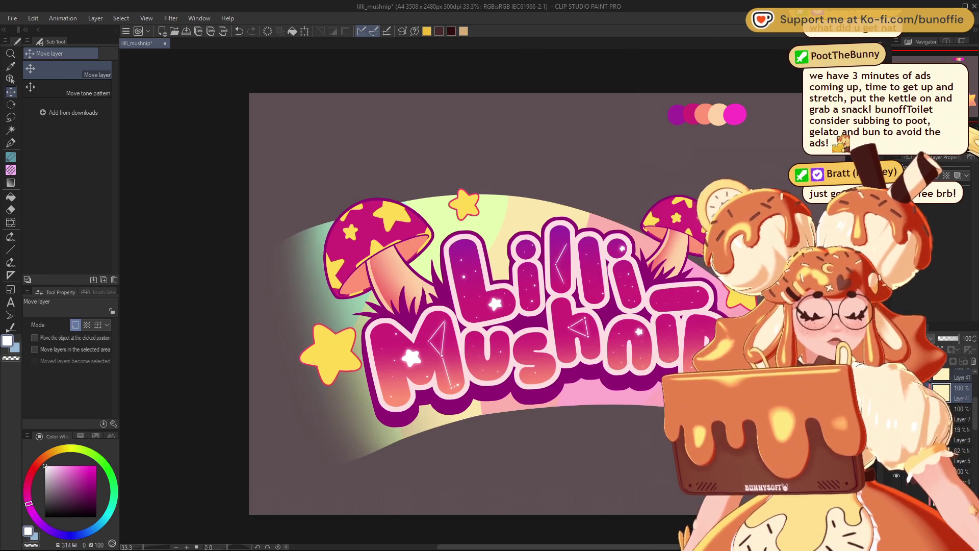
pyautogui.hotkey('ctrl', '+')
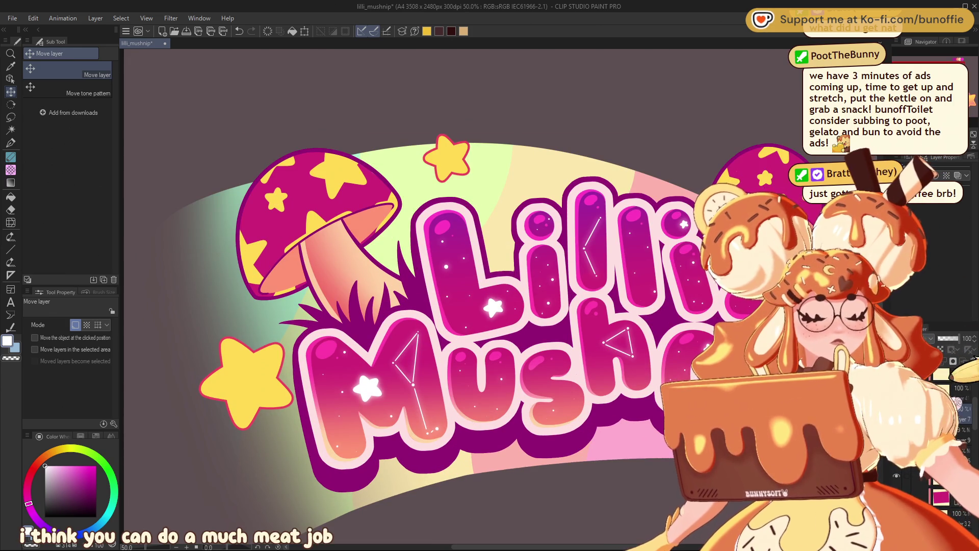
pyautogui.click(973, 362)
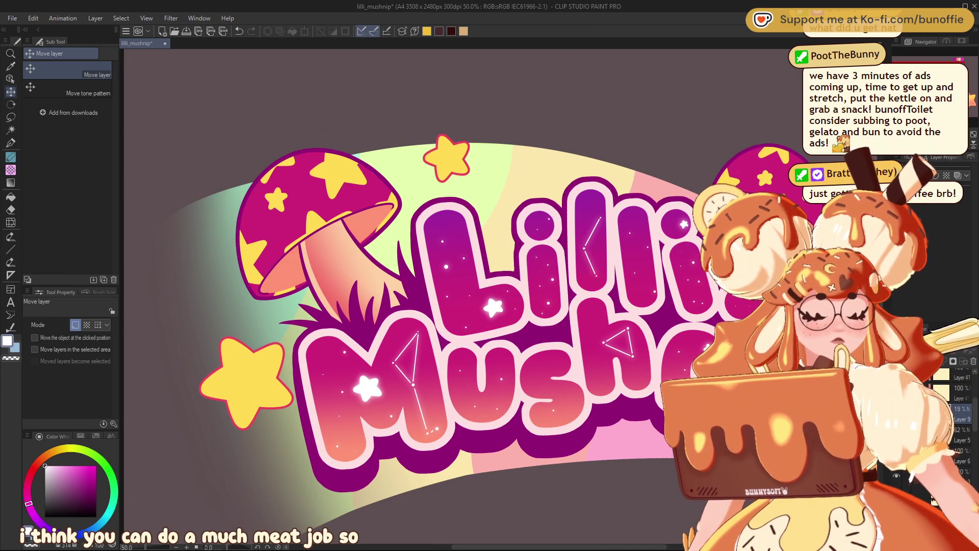
pyautogui.scroll(2, 380, 316)
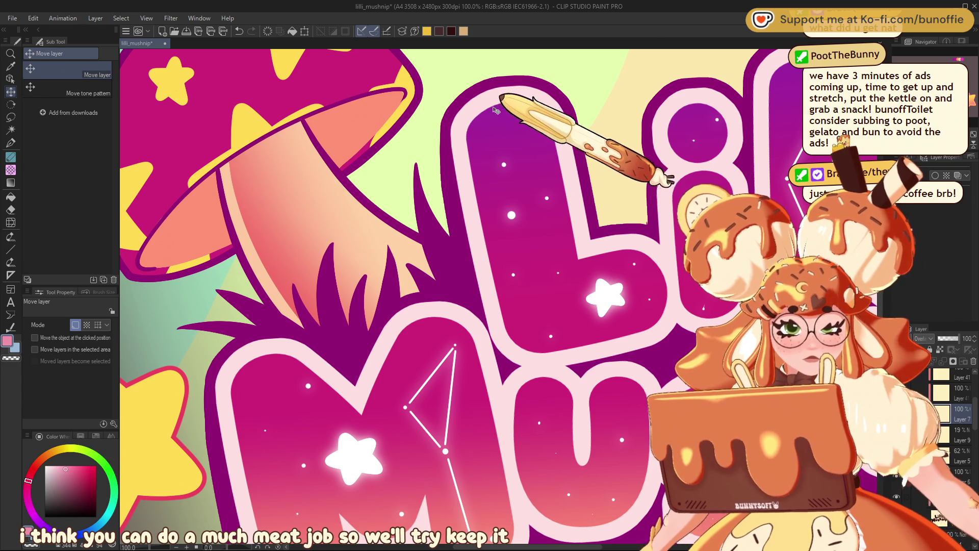
pyautogui.click(10, 143)
# Try freehand highlight strokes down the L's inner edge at pen size 40, undoing each attempt.
pyautogui.moveTo(497, 108)
pyautogui.mouseDown()
pyautogui.moveTo(483, 120)
pyautogui.moveTo(486, 169)
pyautogui.moveTo(512, 317)
pyautogui.mouseUp()
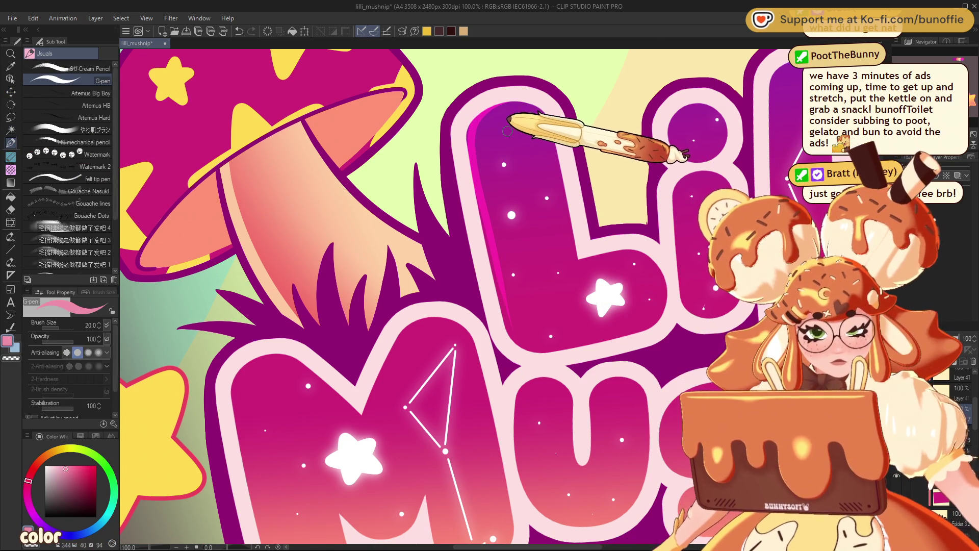
pyautogui.hotkey('ctrl', 'z')
pyautogui.press(']')
pyautogui.press(']')
pyautogui.press(']')
pyautogui.moveTo(501, 102)
pyautogui.mouseDown()
pyautogui.moveTo(480, 130)
pyautogui.moveTo(483, 178)
pyautogui.moveTo(498, 270)
pyautogui.moveTo(532, 350)
pyautogui.mouseUp()
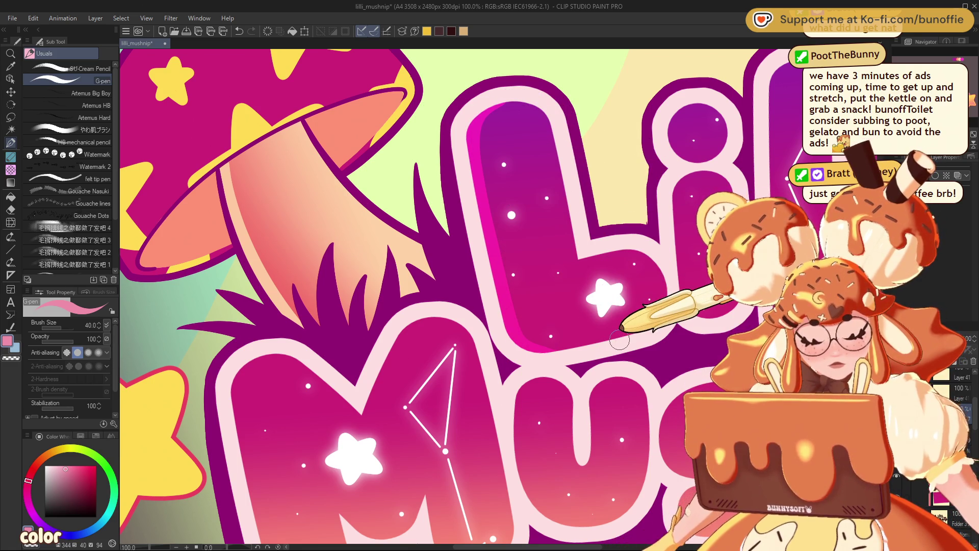
pyautogui.hotkey('ctrl', 'z')
pyautogui.moveTo(487, 113)
pyautogui.mouseDown()
pyautogui.moveTo(482, 153)
pyautogui.moveTo(510, 295)
pyautogui.moveTo(535, 351)
pyautogui.mouseUp()
pyautogui.hotkey('ctrl', 'z')
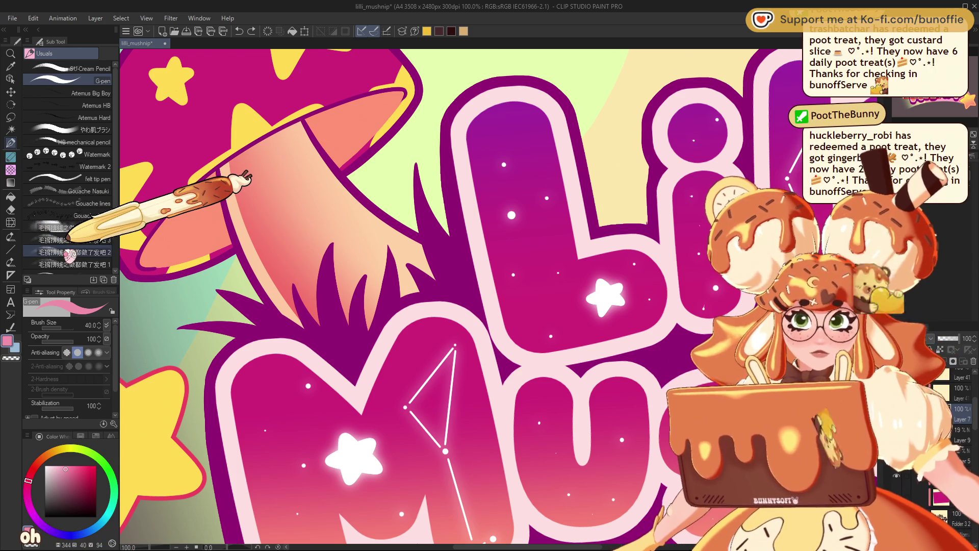
# Draw a straight pink line down the L's edge, redone at thickness 12.
pyautogui.click(10, 250)
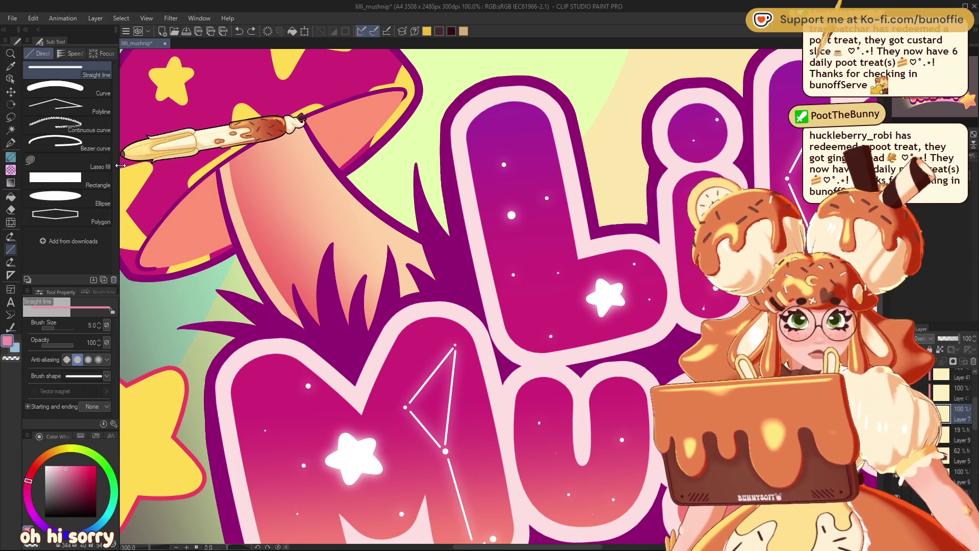
pyautogui.moveTo(472, 145); pyautogui.dragTo(508, 340)
pyautogui.hotkey('ctrl', 'z')
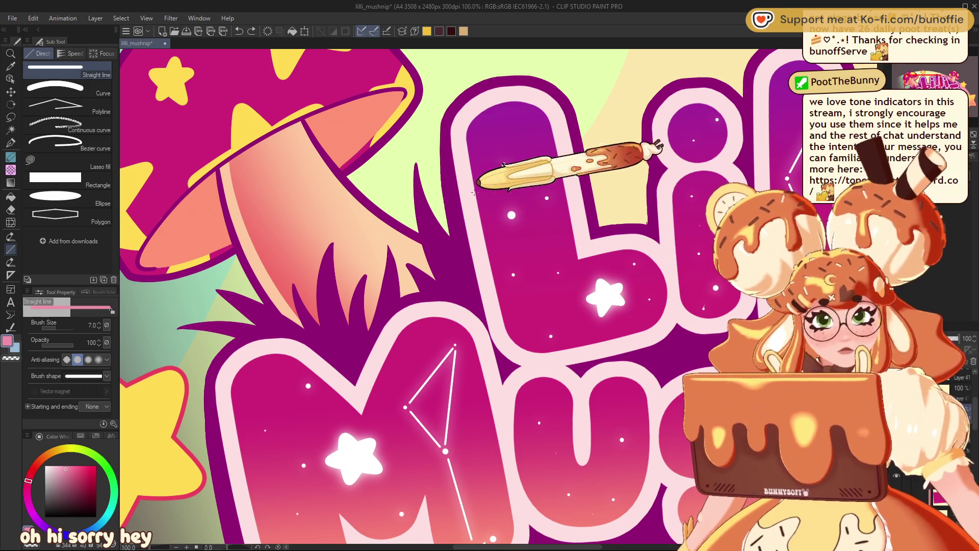
pyautogui.press(']')
pyautogui.press(']')
pyautogui.press(']')
pyautogui.moveTo(466, 125); pyautogui.dragTo(513, 346)
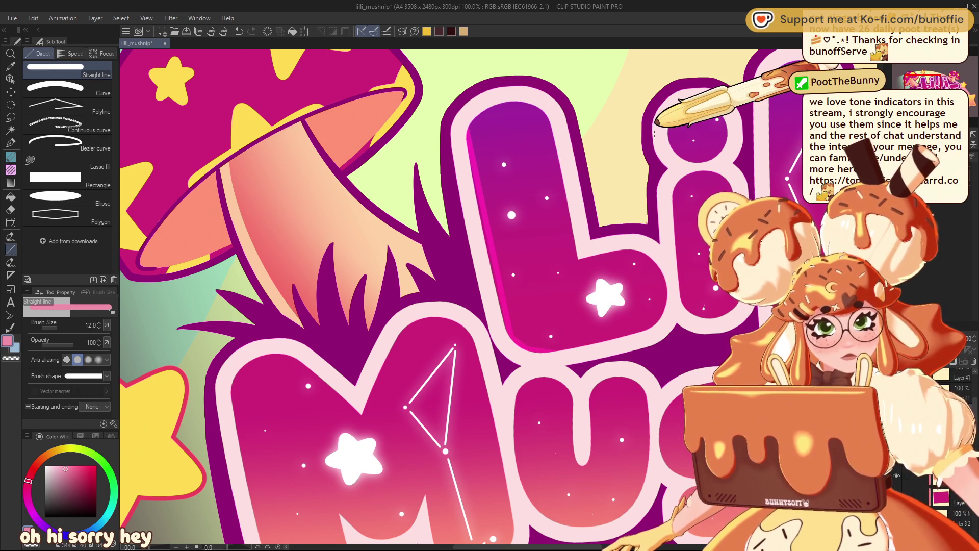
# Paint a freehand pink stroke along the L's inner edge and go over it again.
pyautogui.click(10, 143)
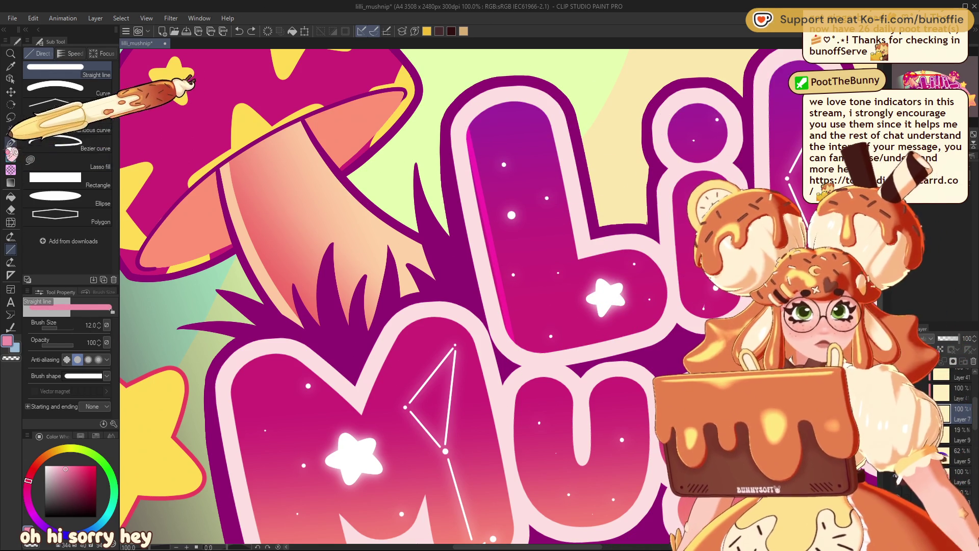
pyautogui.moveTo(482, 109)
pyautogui.mouseDown()
pyautogui.moveTo(477, 153)
pyautogui.moveTo(525, 347)
pyautogui.mouseUp()
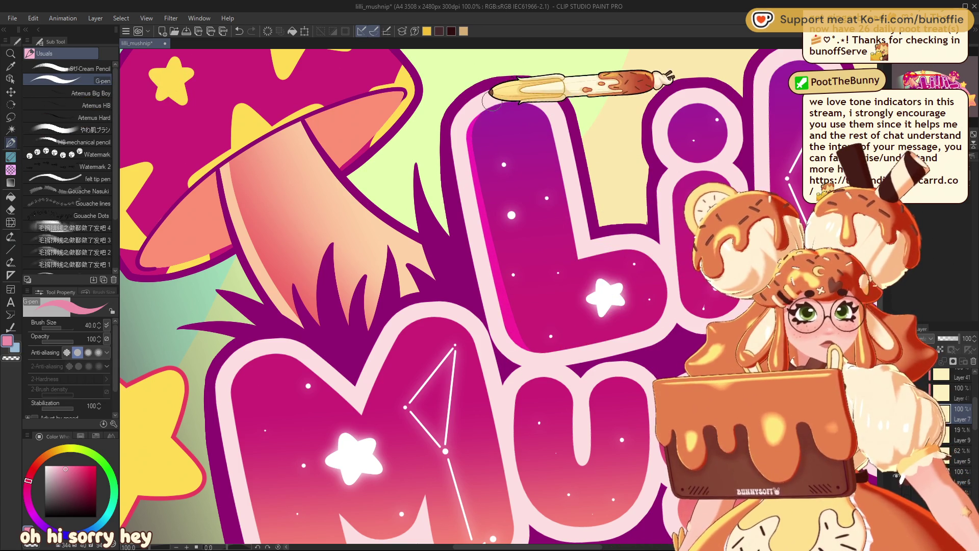
pyautogui.moveTo(475, 108)
pyautogui.mouseDown()
pyautogui.moveTo(507, 225)
pyautogui.moveTo(522, 347)
pyautogui.mouseUp()
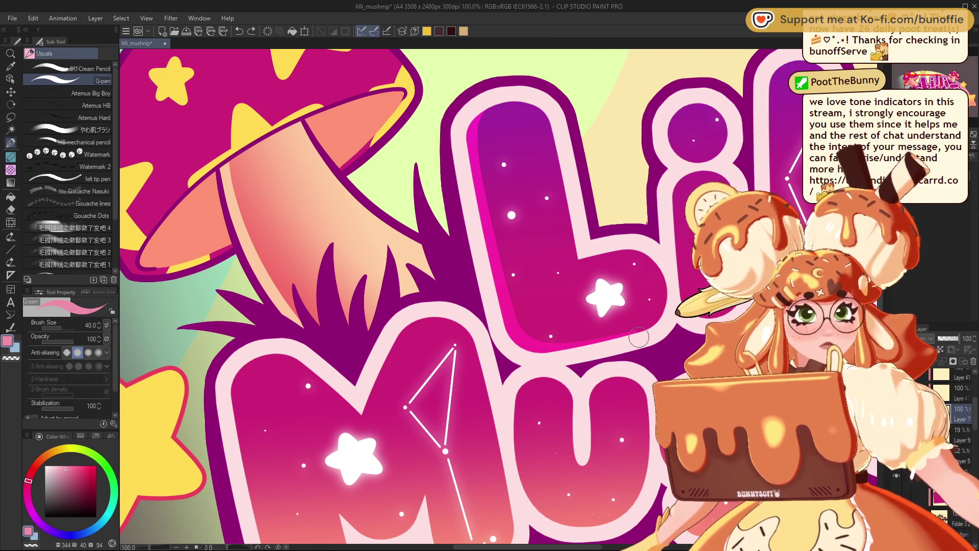
pyautogui.hotkey('ctrl', '-')
pyautogui.hotkey('ctrl', '-')
pyautogui.hotkey('ctrl', '-')
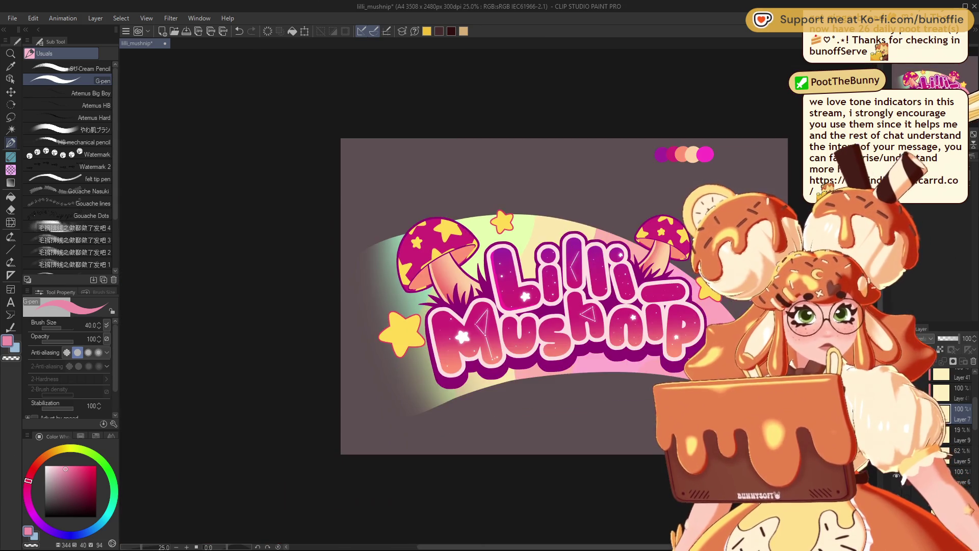
# Draw a straight magenta line down the L's left edge, discarding a short stroke on the i.
pyautogui.hotkey('ctrl', '+')
pyautogui.hotkey('ctrl', '+')
pyautogui.hotkey('ctrl', '+')
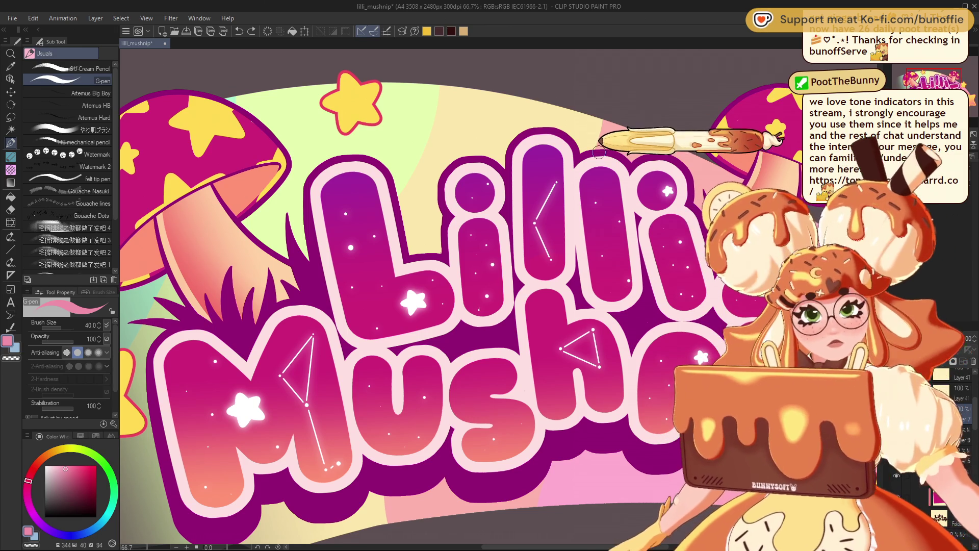
pyautogui.click(10, 248)
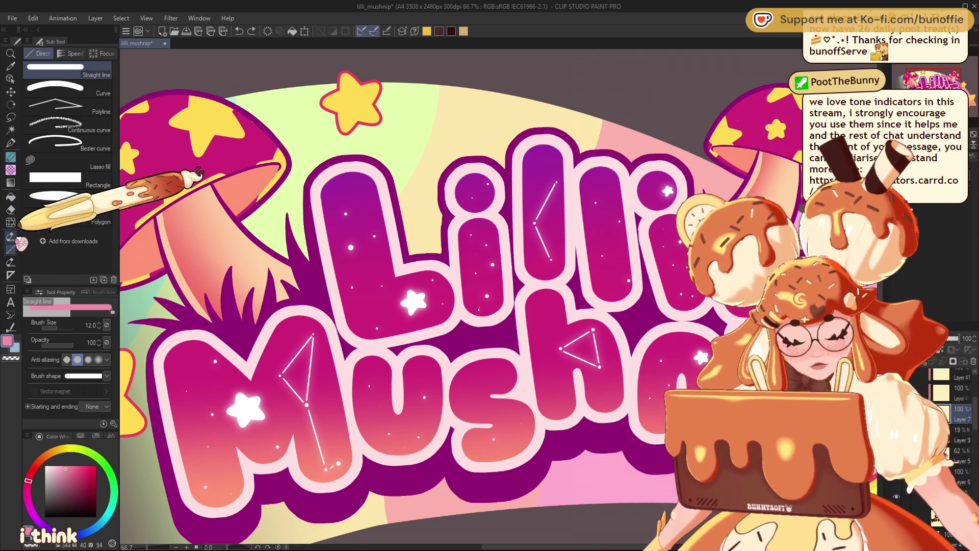
pyautogui.moveTo(321, 182); pyautogui.dragTo(352, 337)
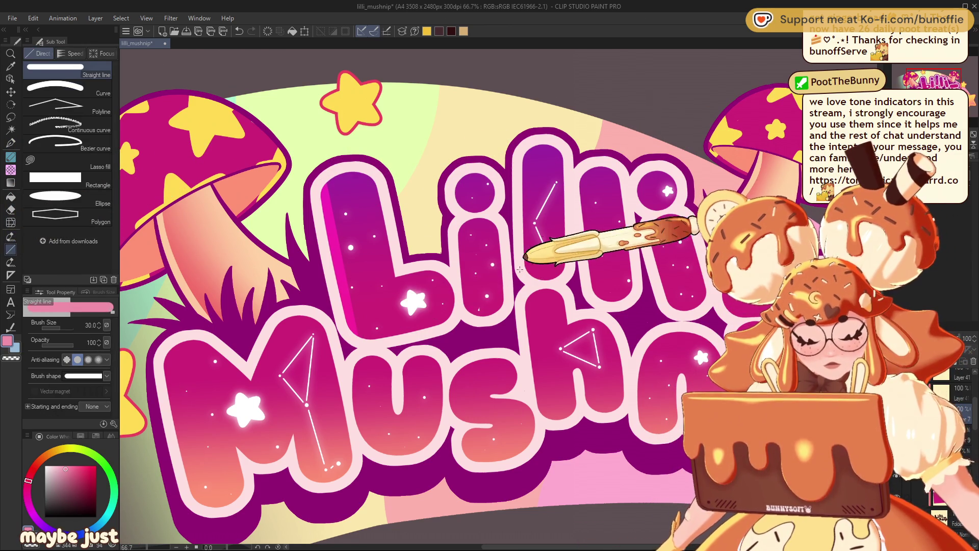
pyautogui.moveTo(464, 249)
pyautogui.mouseDown()
pyautogui.moveTo(461, 225)
pyautogui.moveTo(467, 308)
pyautogui.mouseUp()
pyautogui.hotkey('ctrl', 'z')
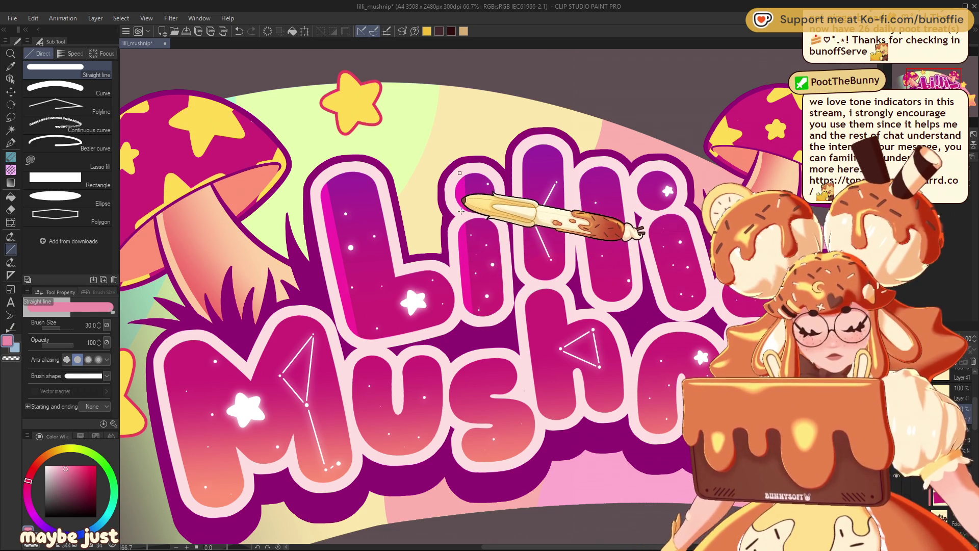
pyautogui.hotkey('ctrl', 'z')
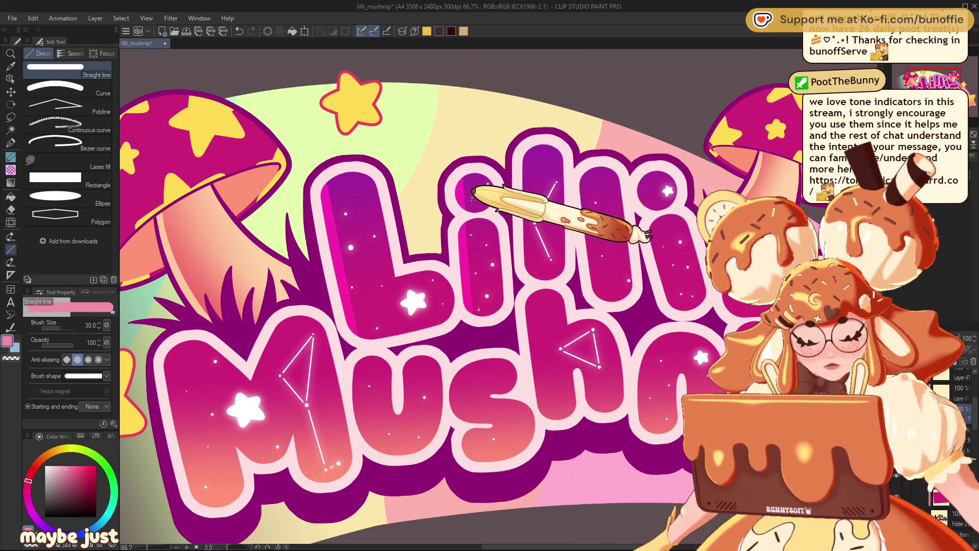
# Draw a straight highlight down the second l's edge and raise line thickness to 120.
pyautogui.moveTo(530, 269); pyautogui.dragTo(529, 144)
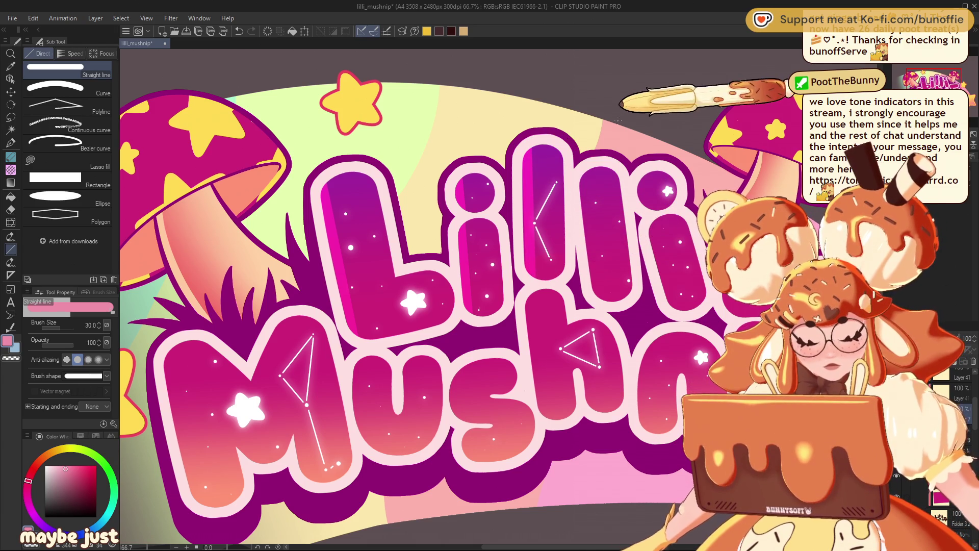
pyautogui.hotkey('ctrl', '-')
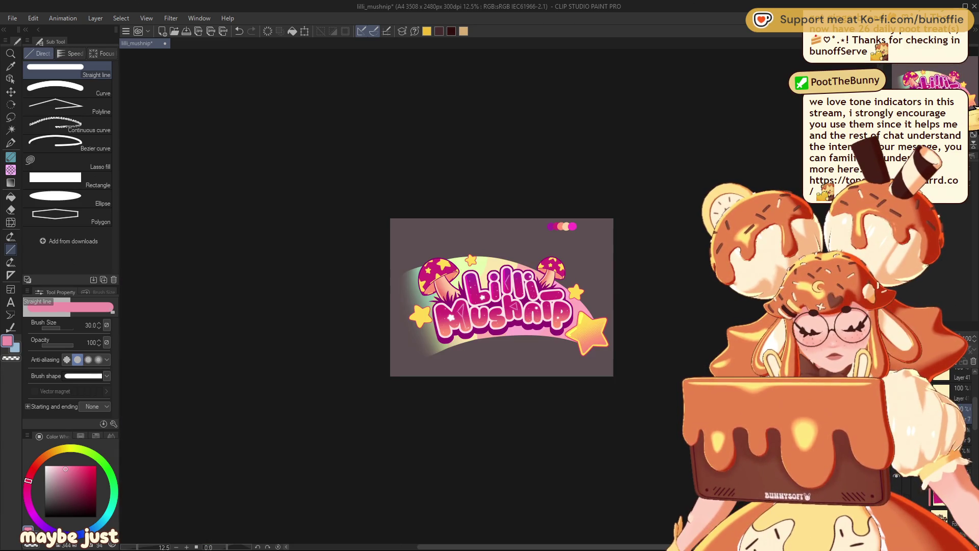
pyautogui.hotkey('ctrl', '+')
pyautogui.hotkey('ctrl', '+')
pyautogui.hotkey('ctrl', '+')
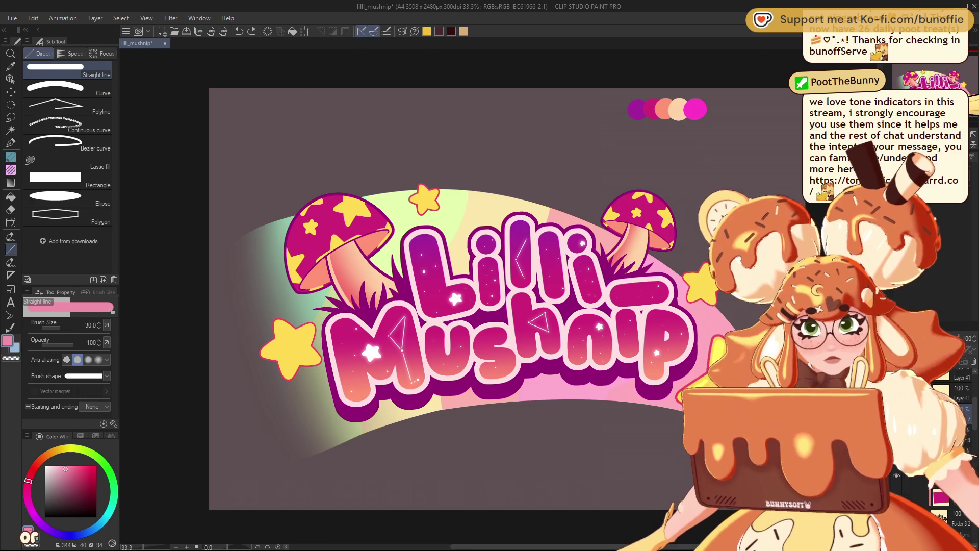
pyautogui.press(']')
pyautogui.press(']')
pyautogui.press(']')
pyautogui.press(']')
pyautogui.press(']')
pyautogui.press(']')
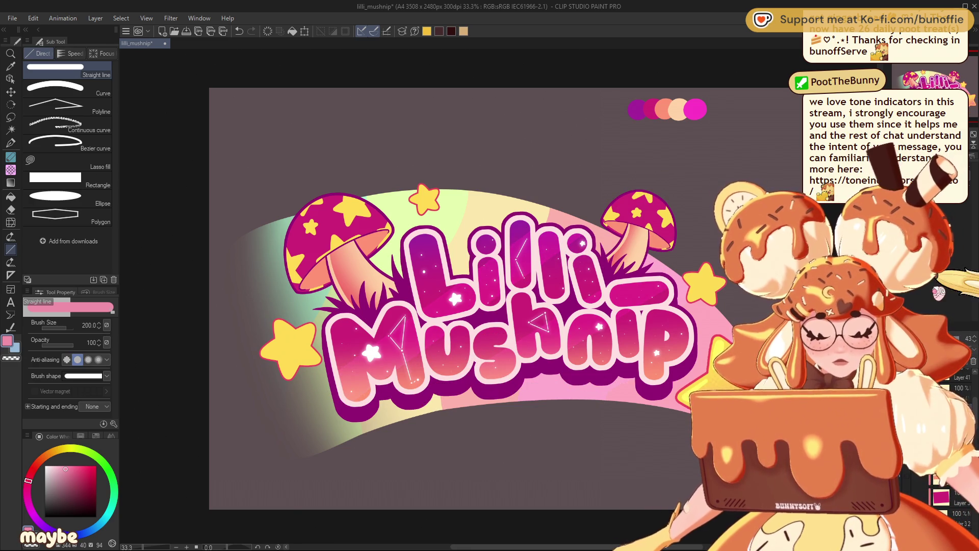
# Gradient-erase the artwork from the lower lettering up toward the left mushroom.
pyautogui.hotkey('ctrl', '-')
pyautogui.hotkey('ctrl', '-')
pyautogui.hotkey('ctrl', '-')
pyautogui.hotkey('ctrl', 'alt', '0')
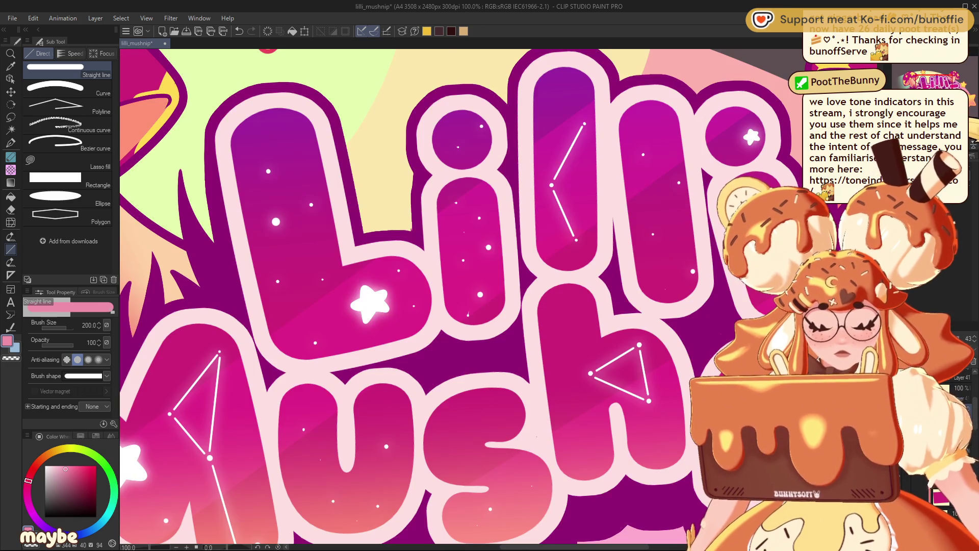
pyautogui.hotkey('ctrl', '-')
pyautogui.hotkey('ctrl', '-')
pyautogui.hotkey('ctrl', '-')
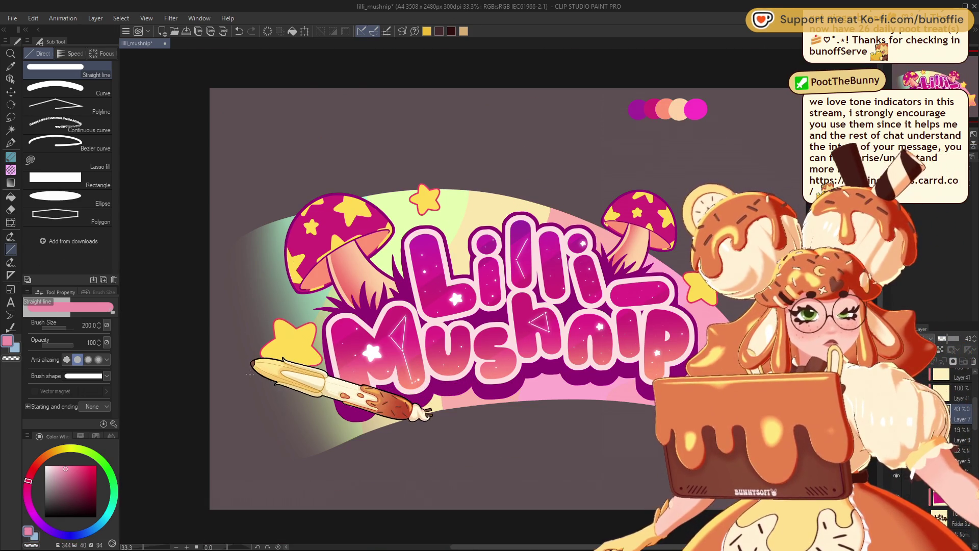
pyautogui.click(10, 182)
pyautogui.moveTo(346, 437); pyautogui.dragTo(634, 228)
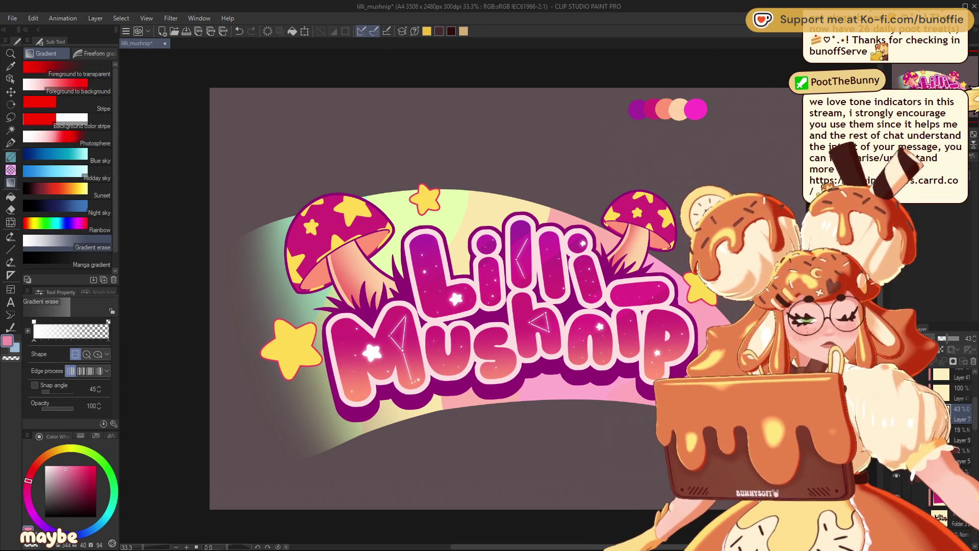
pyautogui.hotkey('ctrl', '-')
pyautogui.hotkey('ctrl', '-')
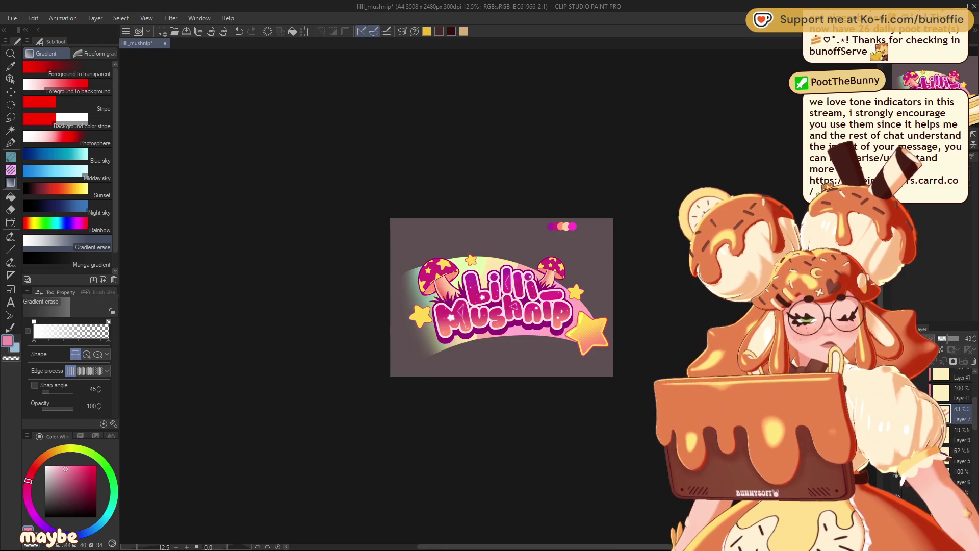
pyautogui.hotkey('ctrl', '+')
pyautogui.hotkey('ctrl', '+')
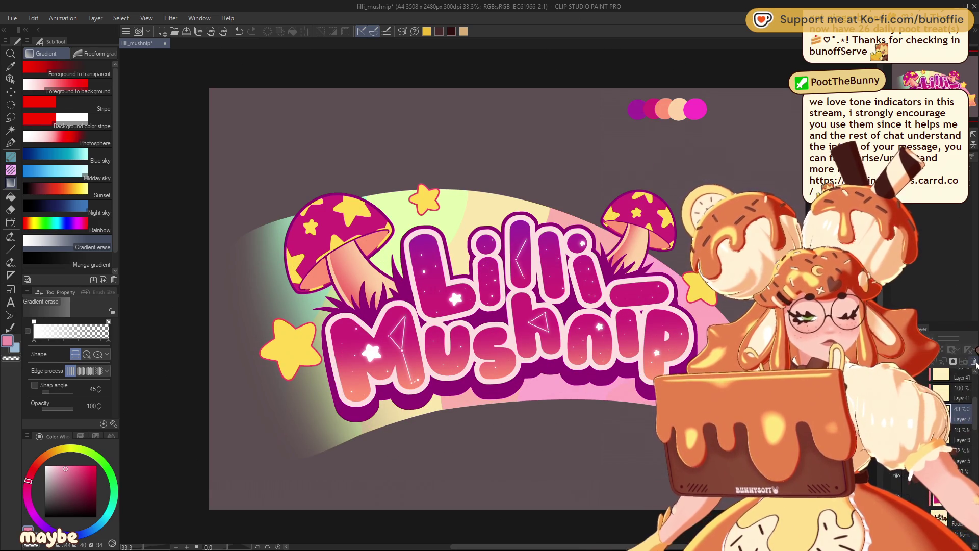
pyautogui.scroll(-3, 951, 423)
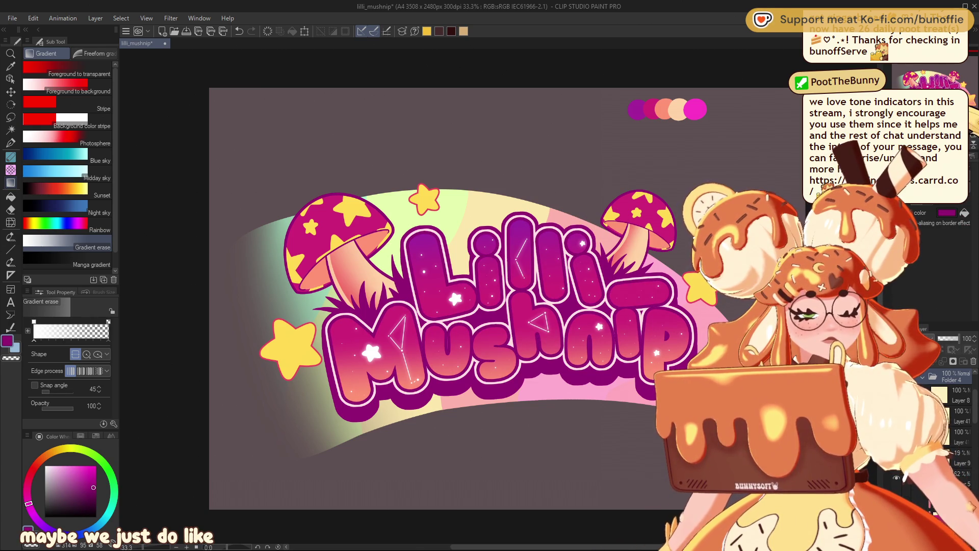
# Deepen the Lilli Mushnip lettering colour and compare it zoomed out and in.
pyautogui.hotkey('ctrl', '-')
pyautogui.hotkey('ctrl', '-')
pyautogui.hotkey('ctrl', '-')
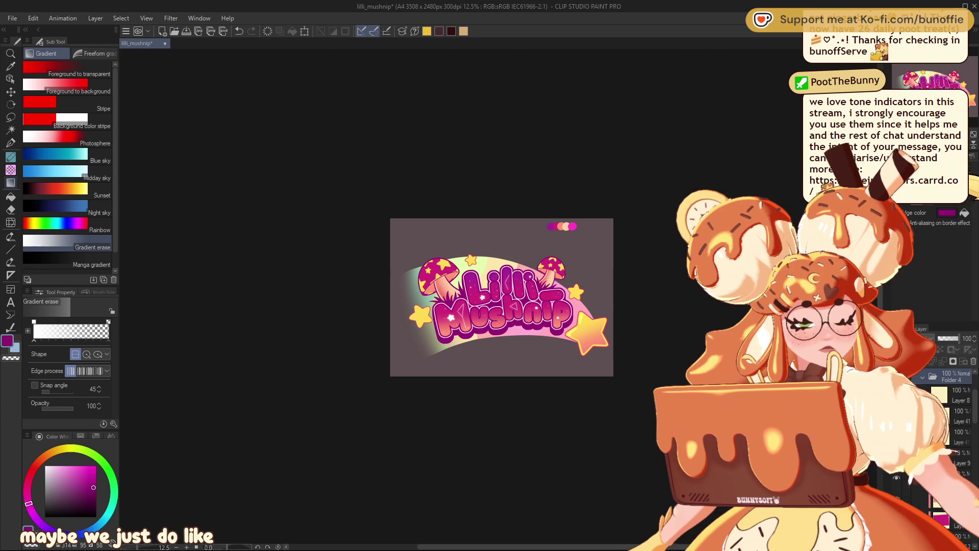
pyautogui.hotkey('ctrl', '+')
pyautogui.hotkey('ctrl', '+')
pyautogui.hotkey('ctrl', '+')
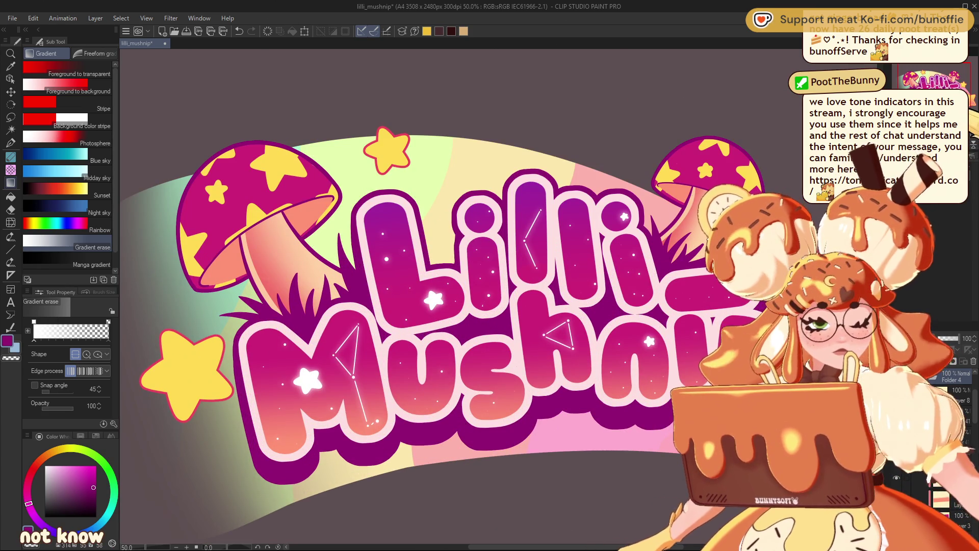
pyautogui.hotkey('ctrl', 'z')
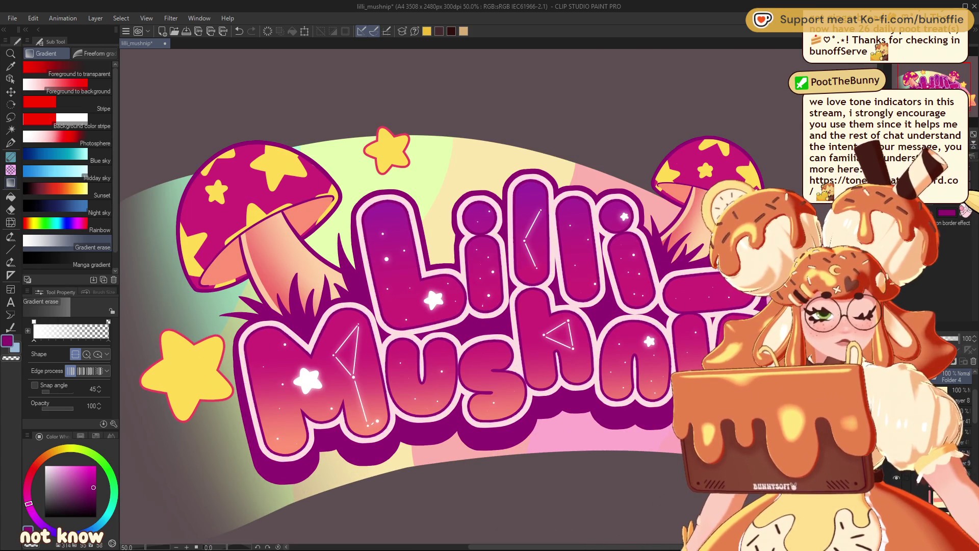
pyautogui.hotkey('ctrl', '-')
pyautogui.hotkey('ctrl', '-')
pyautogui.hotkey('ctrl', '-')
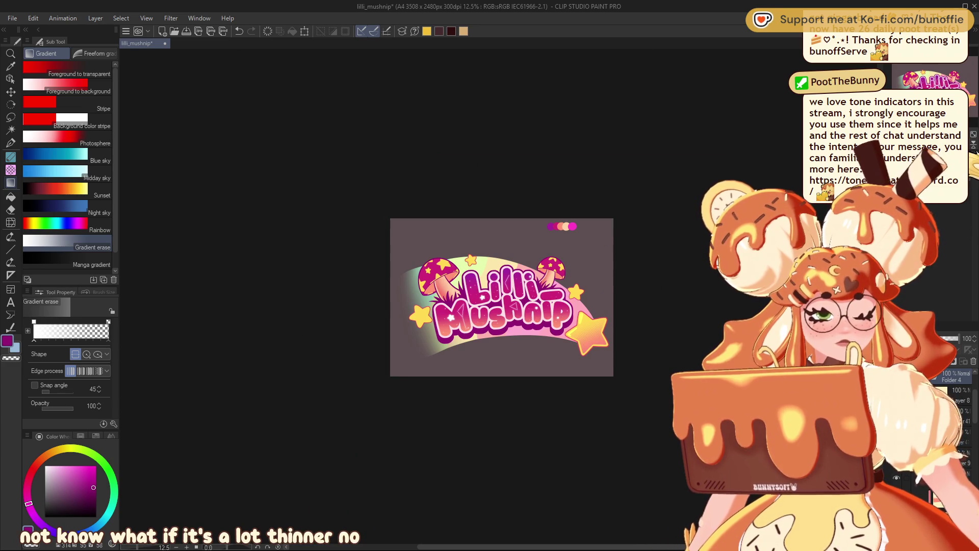
pyautogui.hotkey('ctrl', '+')
pyautogui.hotkey('ctrl', '+')
pyautogui.hotkey('ctrl', '+')
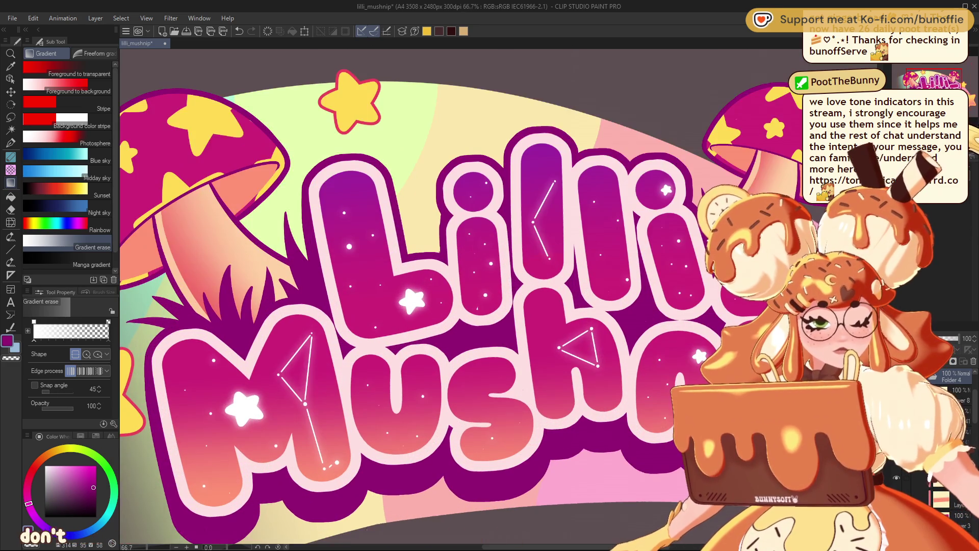
pyautogui.hscroll(-5, 459, 301)
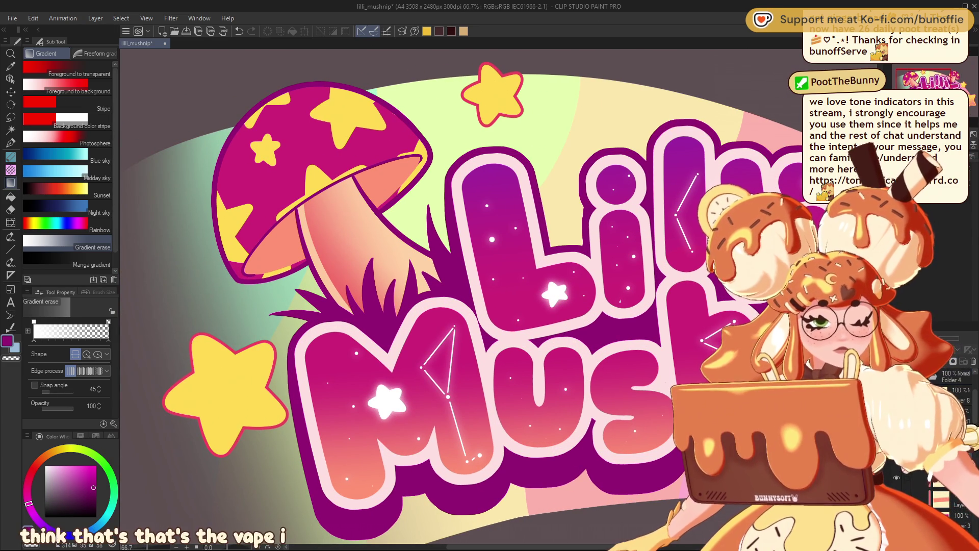
# Pick pink as the drawing colour for the G-pen.
pyautogui.click(975, 364)
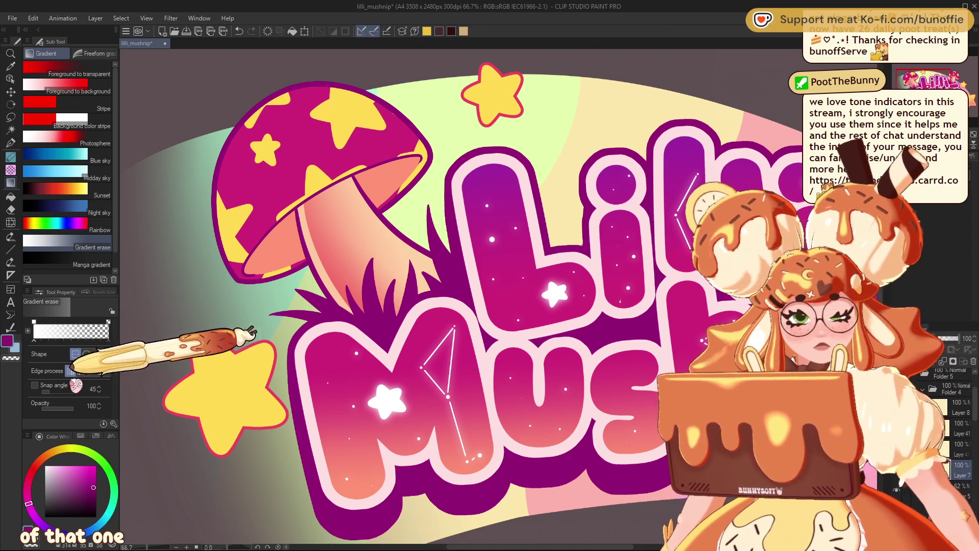
pyautogui.click(72, 469)
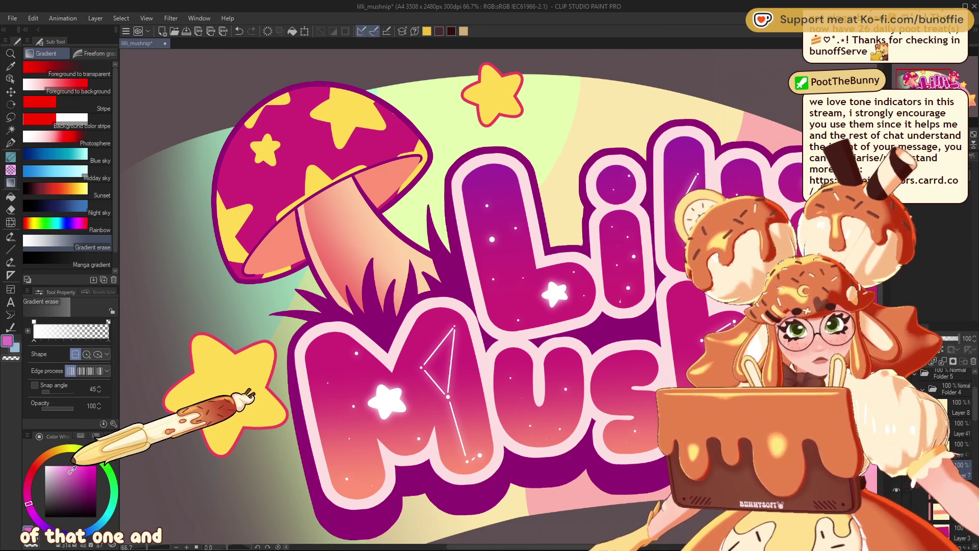
pyautogui.click(10, 143)
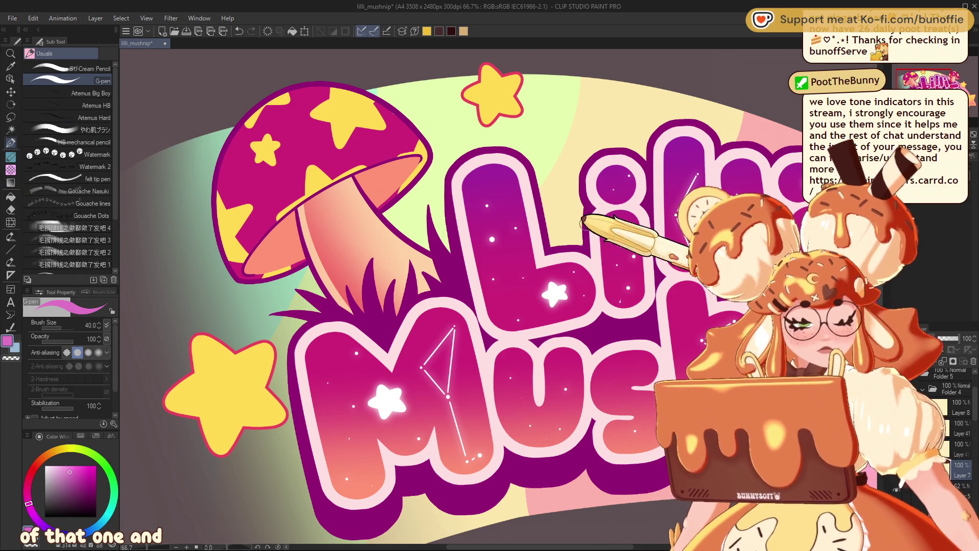
# Tilt the canvas, paint pink highlights along the Lilli letters, and undo the two strokes on the i.
pyautogui.press('^')
pyautogui.press('^')
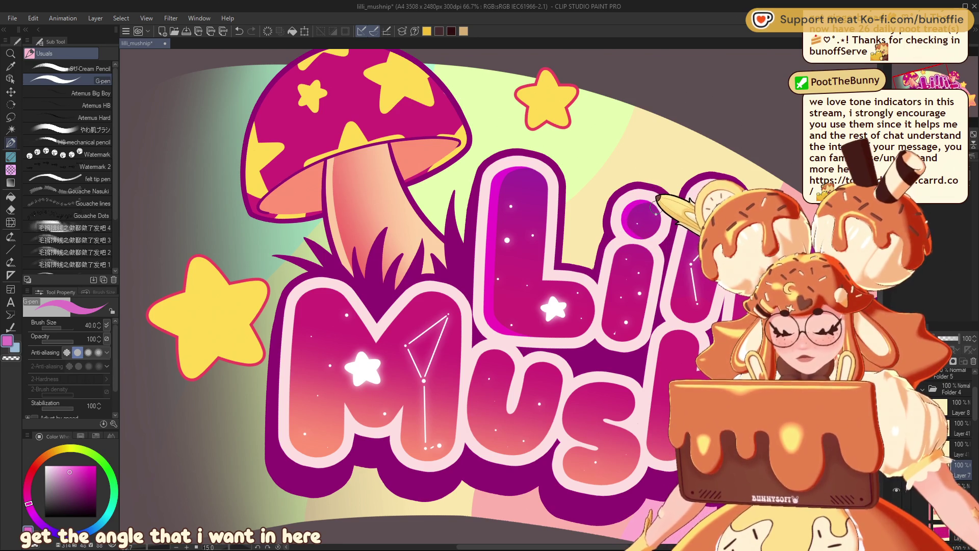
pyautogui.press('c')
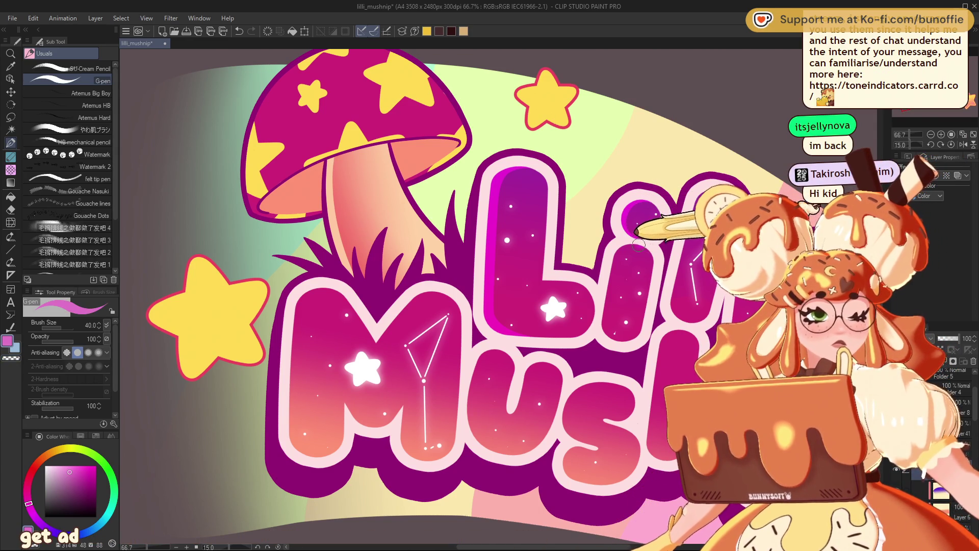
pyautogui.hotkey('ctrl', 'z')
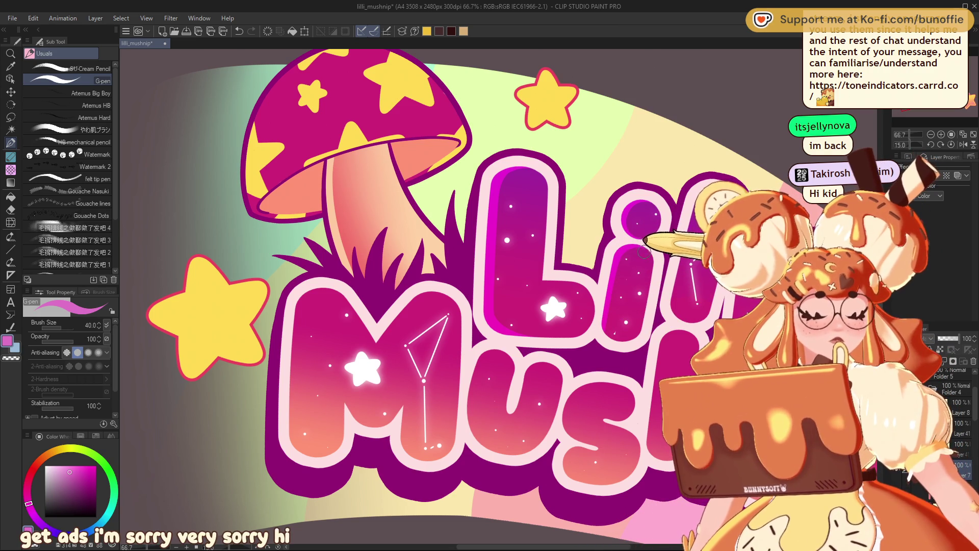
pyautogui.hotkey('ctrl', 'z')
pyautogui.moveTo(607, 283); pyautogui.dragTo(542, 314)
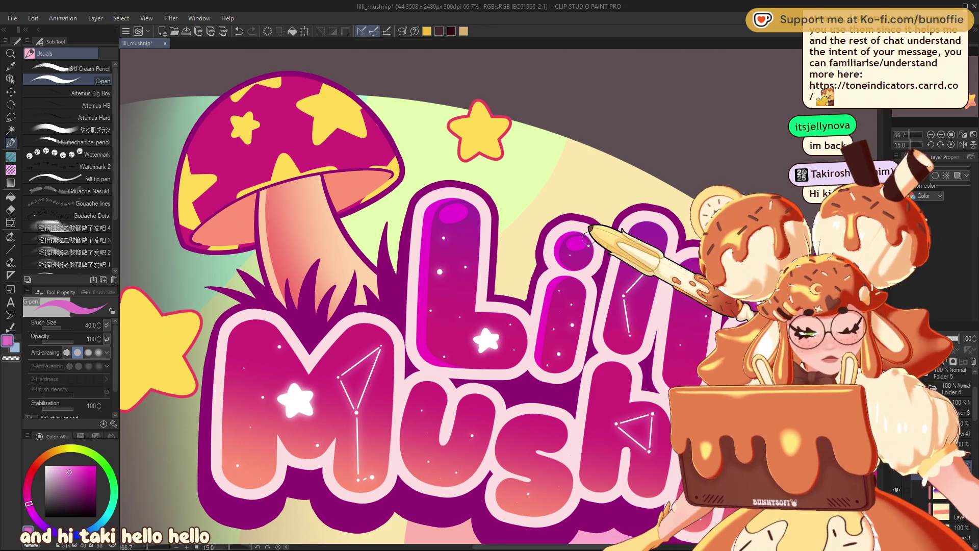
pyautogui.scroll(-5, 572, 233)
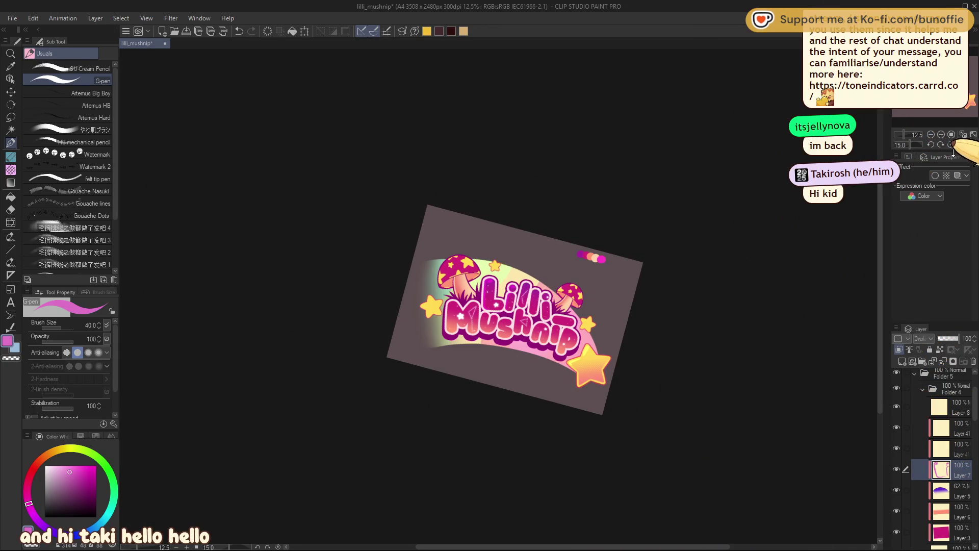
# Reset the canvas rotation to level, zoom in, and pan to frame the whole logo.
pyautogui.hotkey('ctrl', '@')
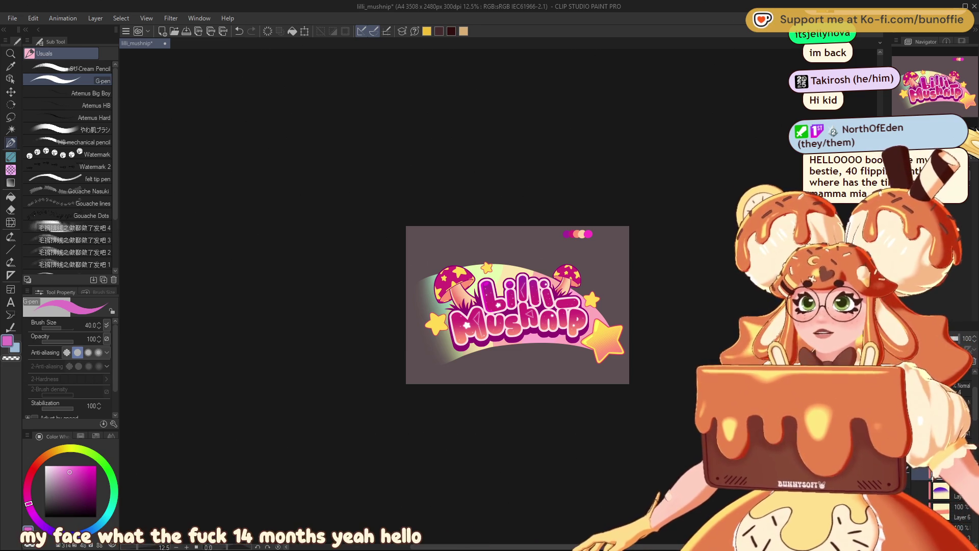
pyautogui.hotkey('ctrl', '+')
pyautogui.hotkey('ctrl', '+')
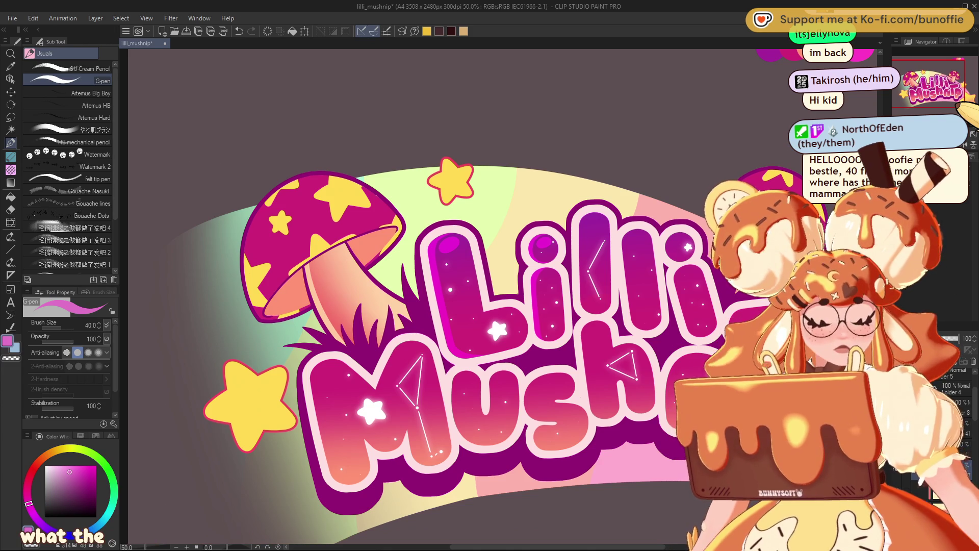
pyautogui.moveTo(939, 81); pyautogui.dragTo(950, 80)
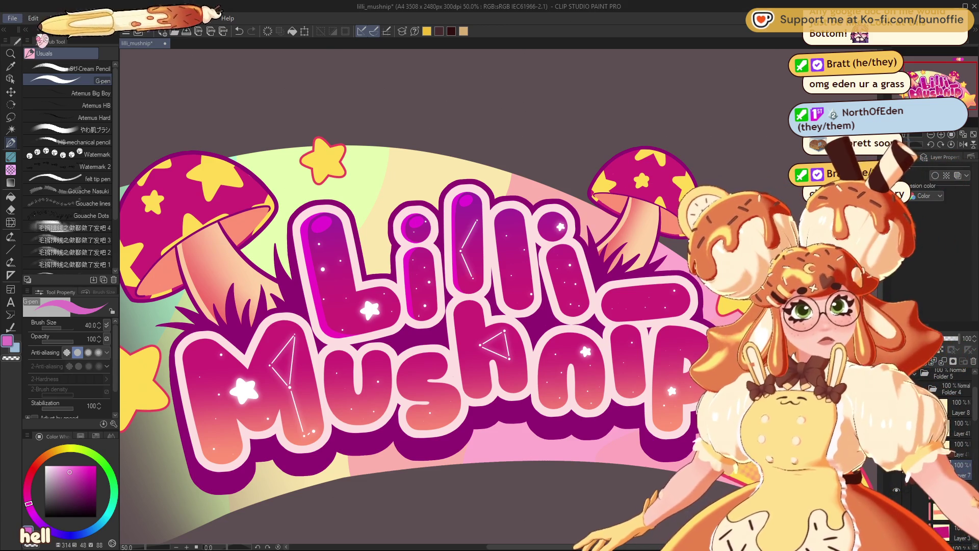
# Create a new 1920x1080 Illustration canvas, view it at 100%, and select the SU-Cream Pencil.
pyautogui.hotkey('ctrl', 'n')
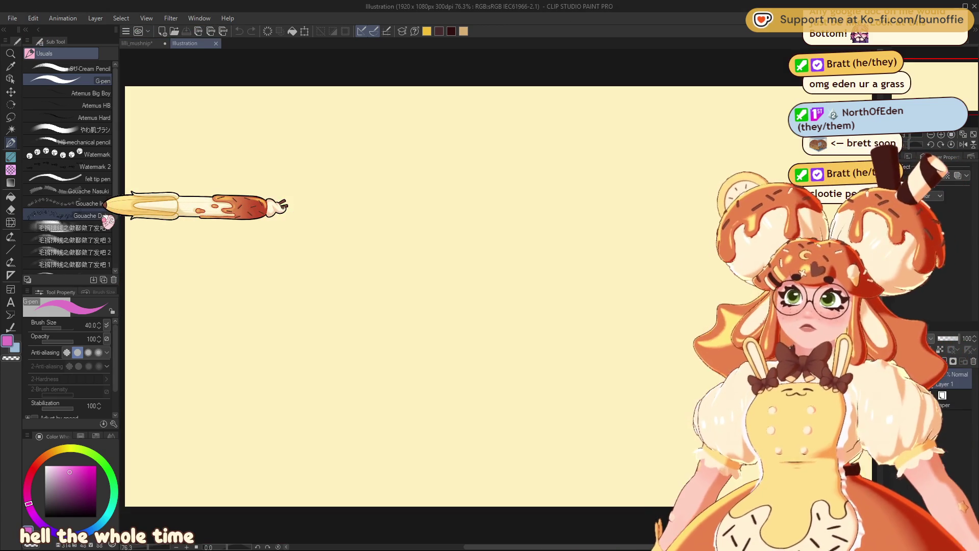
pyautogui.hotkey('ctrl', 'alt', '0')
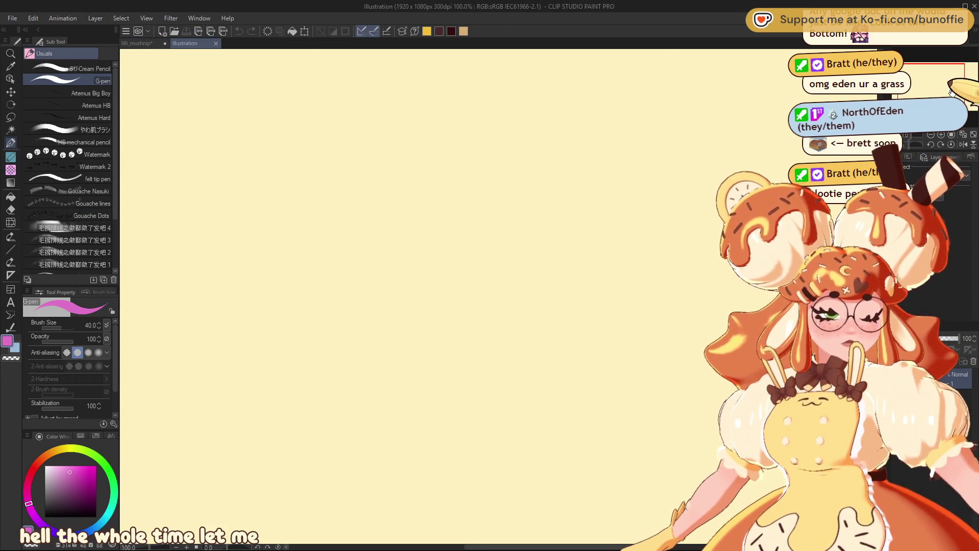
pyautogui.click(89, 69)
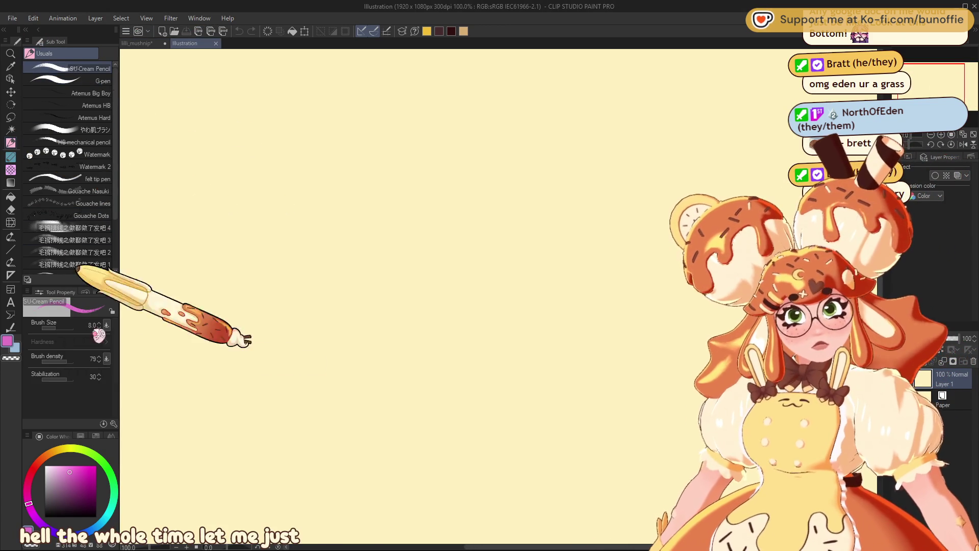
# In dark reddish-brown, pencil the front, top, side and bottom edges of a perspective box.
pyautogui.click(439, 31)
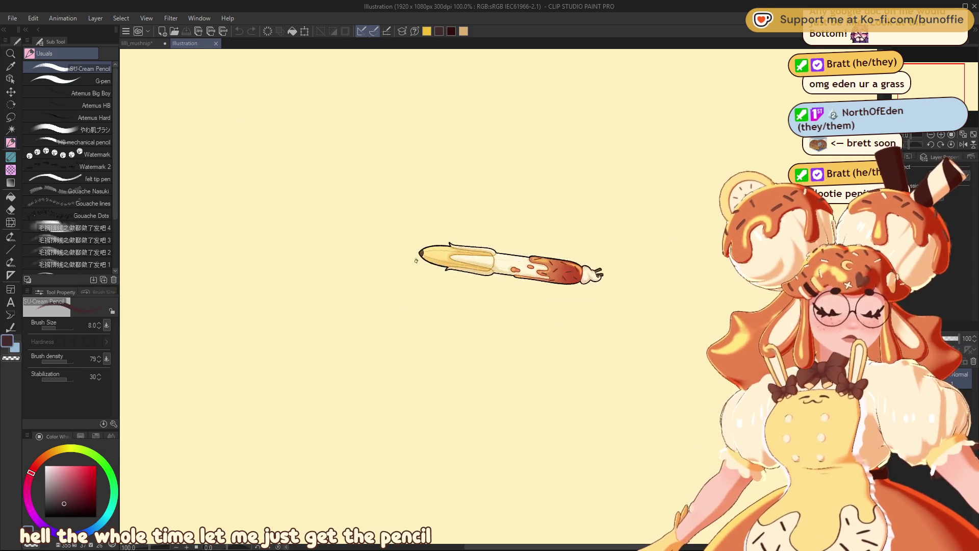
pyautogui.moveTo(442, 235); pyautogui.dragTo(438, 402)
pyautogui.moveTo(304, 345)
pyautogui.mouseDown()
pyautogui.moveTo(438, 403)
pyautogui.moveTo(558, 347)
pyautogui.mouseUp()
pyautogui.moveTo(304, 339)
pyautogui.mouseDown()
pyautogui.moveTo(431, 280)
pyautogui.moveTo(602, 319)
pyautogui.mouseUp()
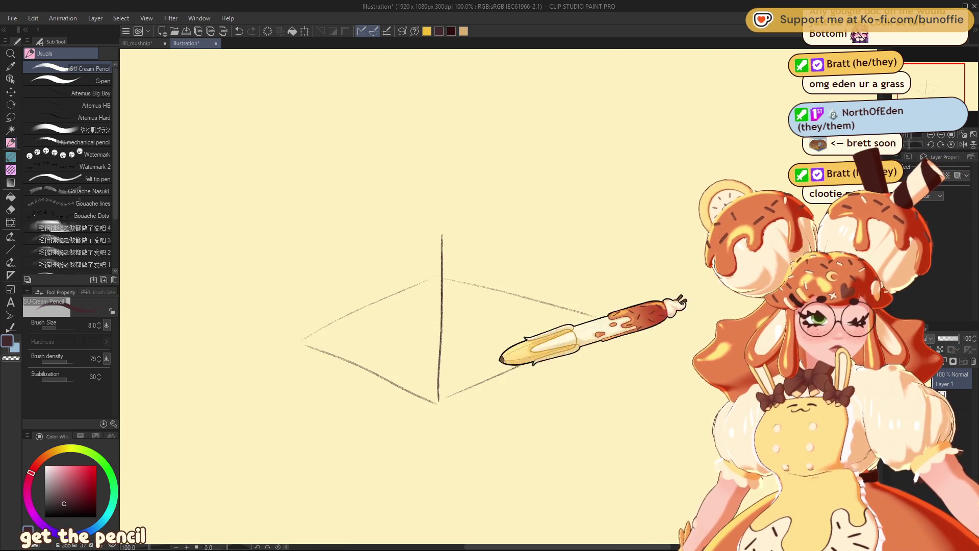
pyautogui.moveTo(301, 191); pyautogui.dragTo(439, 228)
pyautogui.moveTo(301, 192)
pyautogui.mouseDown()
pyautogui.moveTo(449, 146)
pyautogui.moveTo(602, 193)
pyautogui.moveTo(439, 228)
pyautogui.mouseUp()
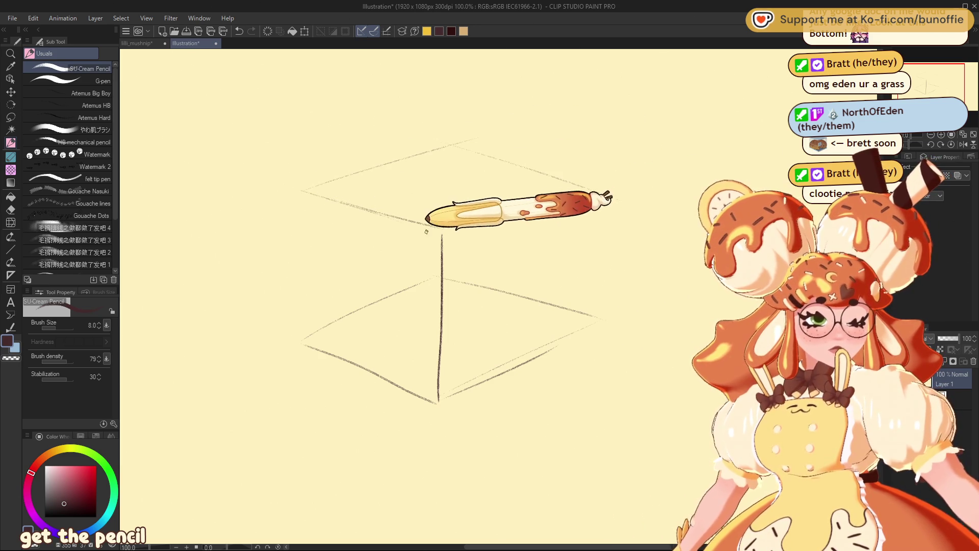
pyautogui.moveTo(601, 193); pyautogui.dragTo(593, 319)
pyautogui.moveTo(302, 191); pyautogui.dragTo(303, 354)
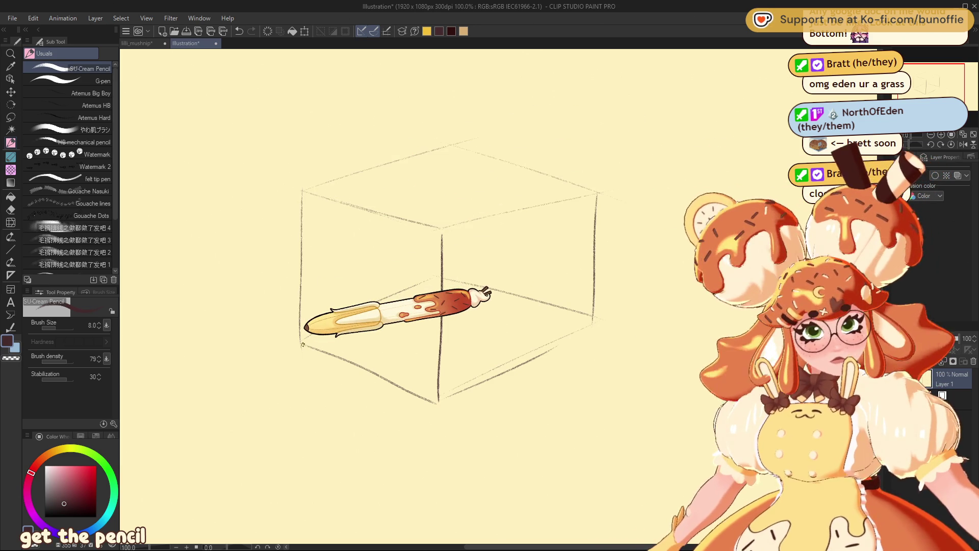
pyautogui.moveTo(300, 321)
pyautogui.mouseDown()
pyautogui.moveTo(437, 375)
pyautogui.moveTo(609, 284)
pyautogui.mouseUp()
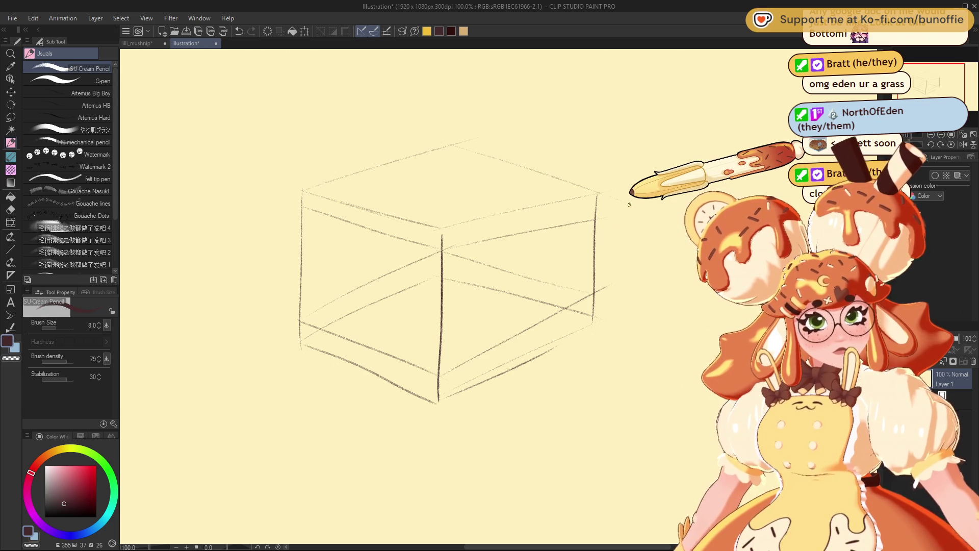
pyautogui.press('e')
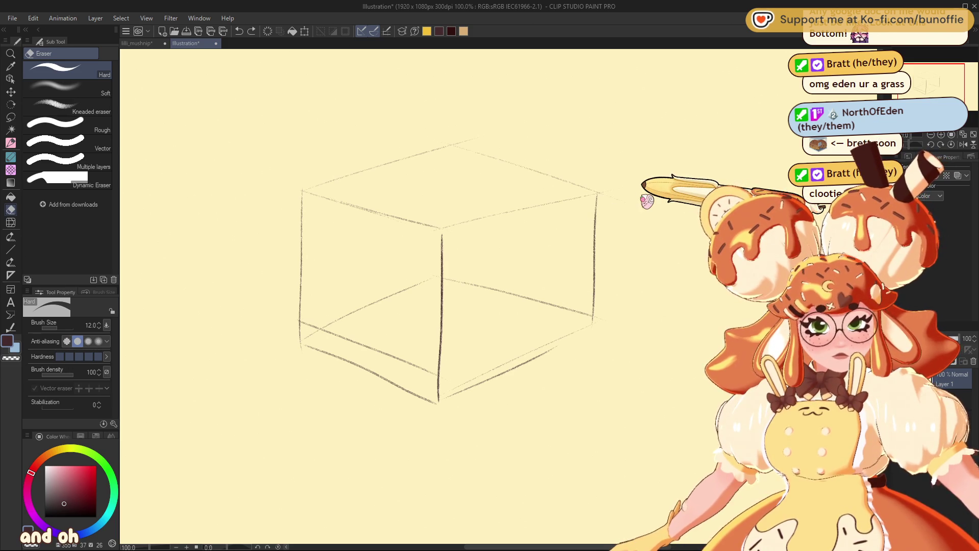
# Undo the box strokes one by one until blank, then pencil a new box's bottom-left edge.
pyautogui.hotkey('ctrl', 'z')
pyautogui.hotkey('ctrl', 'z')
pyautogui.hotkey('ctrl', 'z')
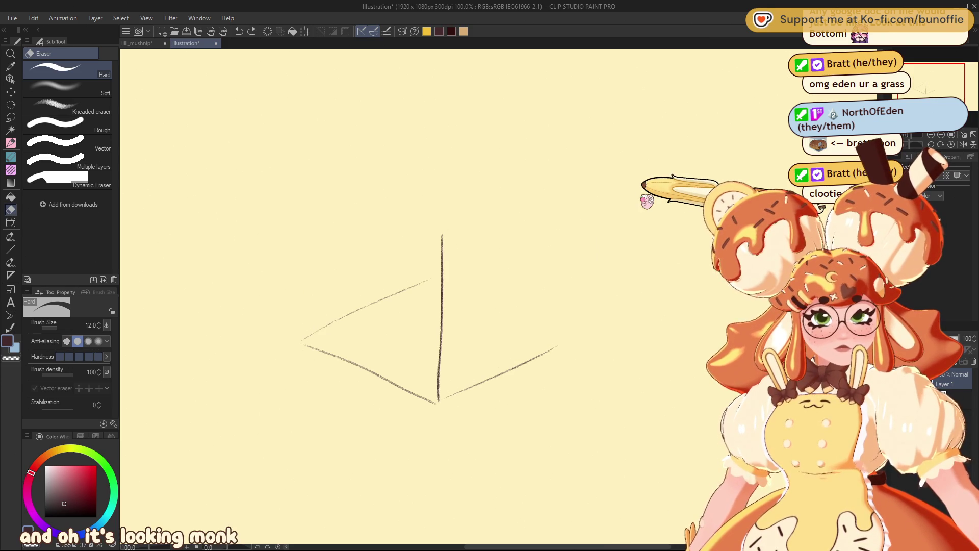
pyautogui.hotkey('ctrl', 'z')
pyautogui.click(11, 143)
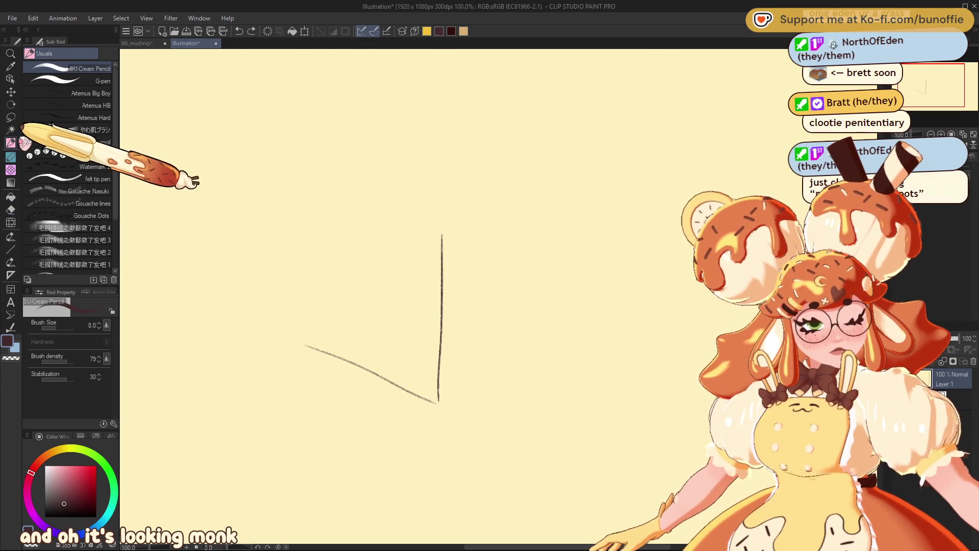
pyautogui.hotkey('ctrl', 'z')
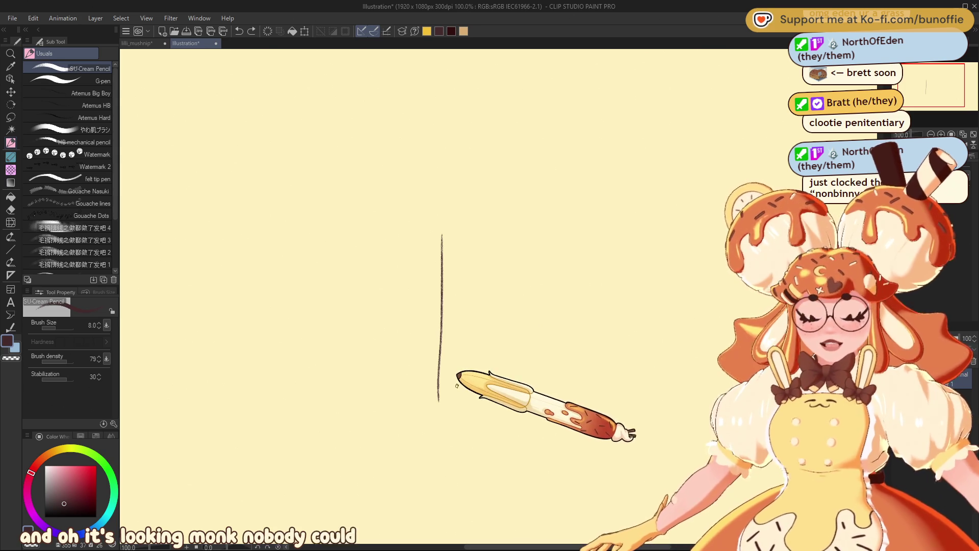
pyautogui.hotkey('ctrl', 'z')
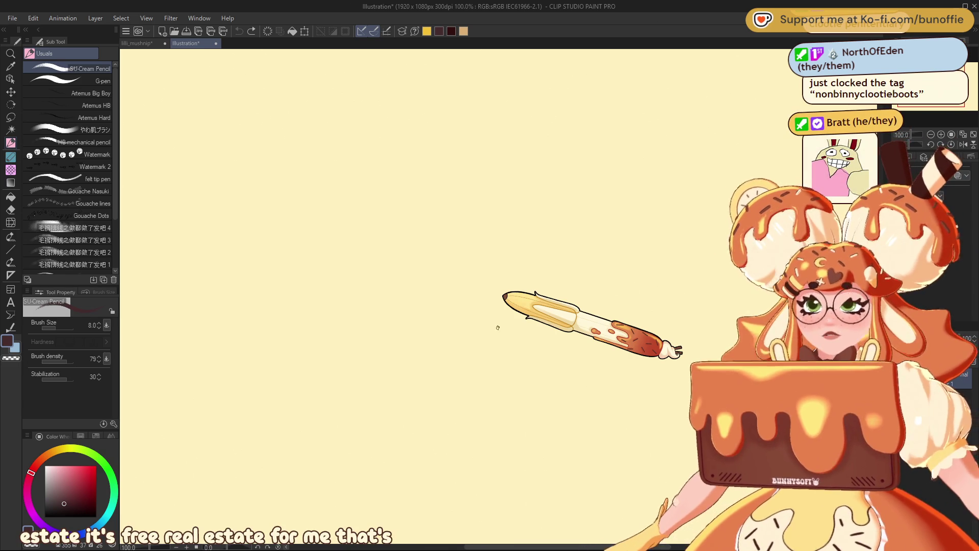
pyautogui.moveTo(346, 317)
pyautogui.mouseDown()
pyautogui.moveTo(474, 263)
pyautogui.moveTo(570, 306)
pyautogui.moveTo(411, 338)
pyautogui.moveTo(459, 364)
pyautogui.mouseUp()
# Sketch the new box's bottom-right edge and its vertical edges, undoing one stray stroke.
pyautogui.moveTo(582, 305); pyautogui.dragTo(461, 371)
pyautogui.moveTo(461, 370); pyautogui.dragTo(460, 349)
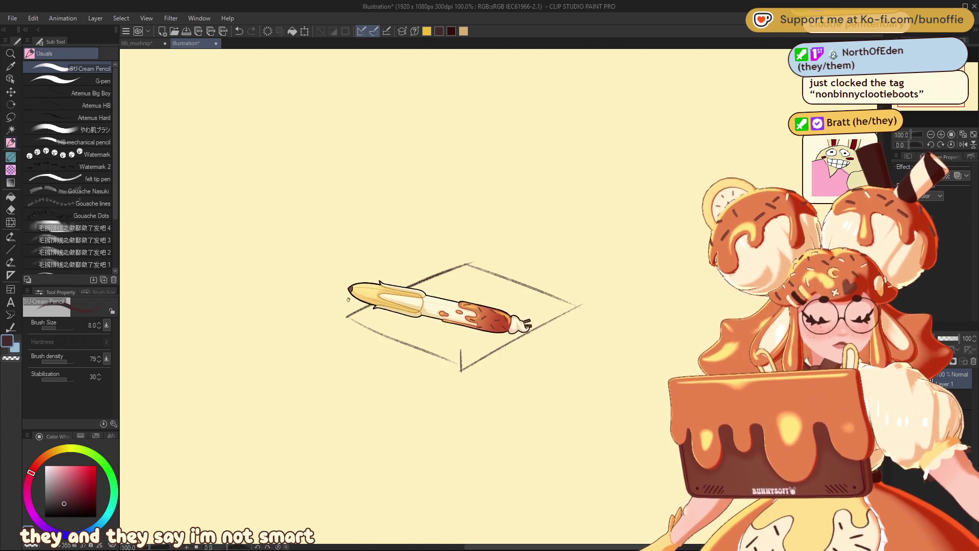
pyautogui.hotkey('ctrl', 'z')
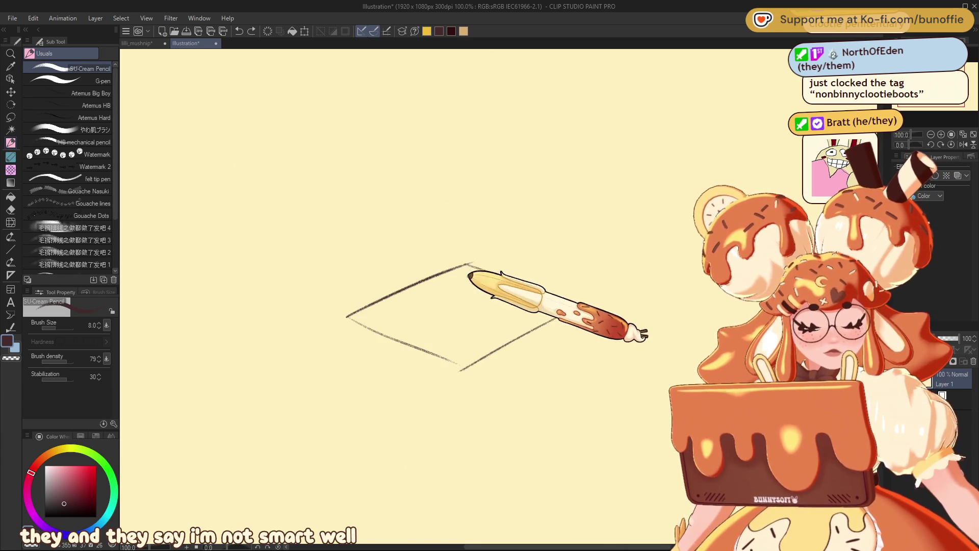
pyautogui.moveTo(465, 181); pyautogui.dragTo(463, 263)
pyautogui.moveTo(348, 202); pyautogui.dragTo(343, 316)
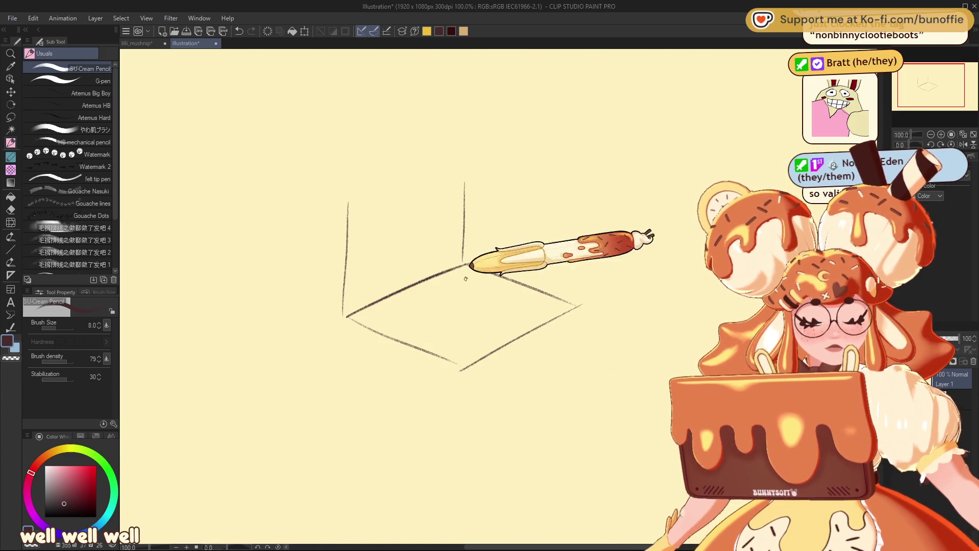
pyautogui.moveTo(348, 200); pyautogui.dragTo(349, 318)
pyautogui.moveTo(477, 223); pyautogui.dragTo(462, 366)
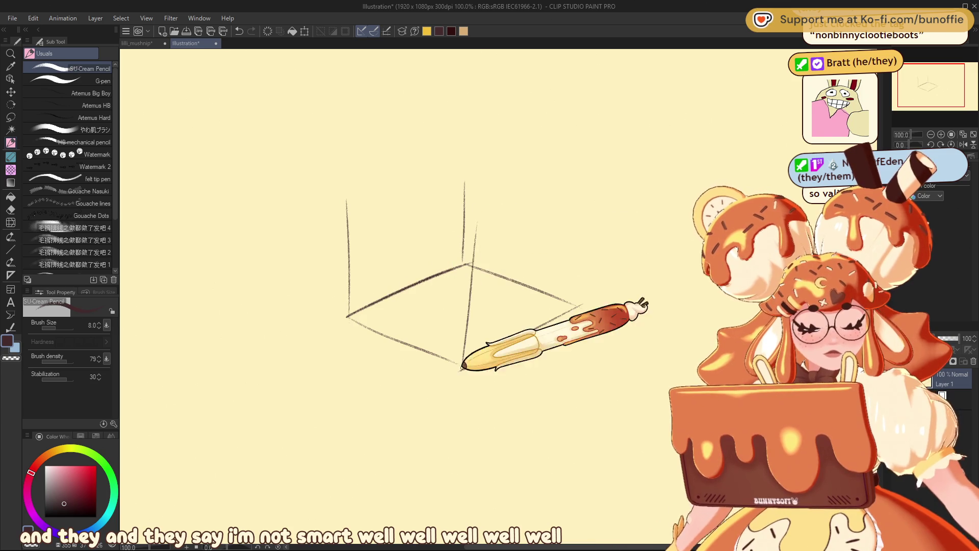
# Add the box's right, top-right, lower-right and upper-left edges, then close the top's back edge.
pyautogui.moveTo(586, 186); pyautogui.dragTo(578, 304)
pyautogui.moveTo(474, 223)
pyautogui.mouseDown()
pyautogui.moveTo(556, 189)
pyautogui.moveTo(476, 222)
pyautogui.moveTo(585, 199)
pyautogui.mouseUp()
pyautogui.moveTo(596, 274); pyautogui.dragTo(478, 324)
pyautogui.moveTo(610, 269); pyautogui.dragTo(468, 337)
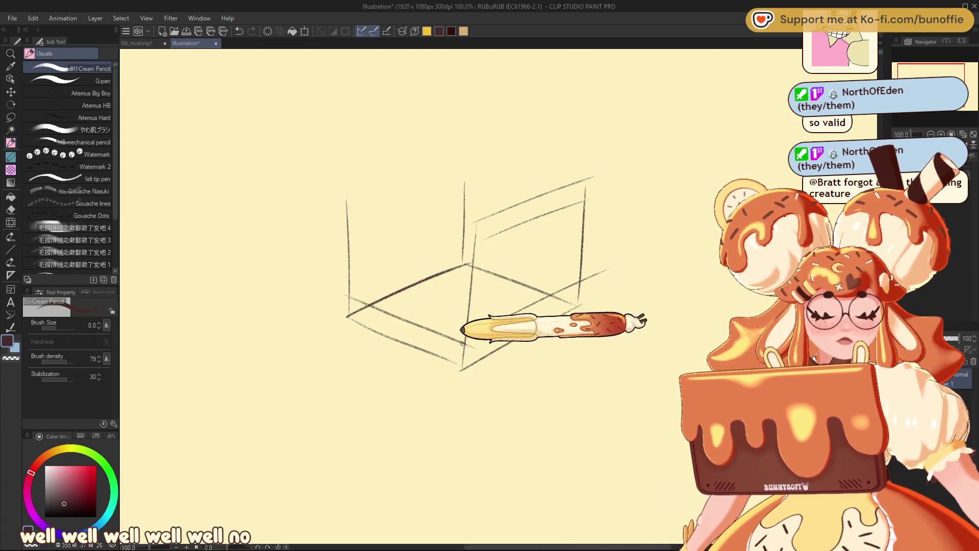
pyautogui.moveTo(349, 211); pyautogui.dragTo(476, 248)
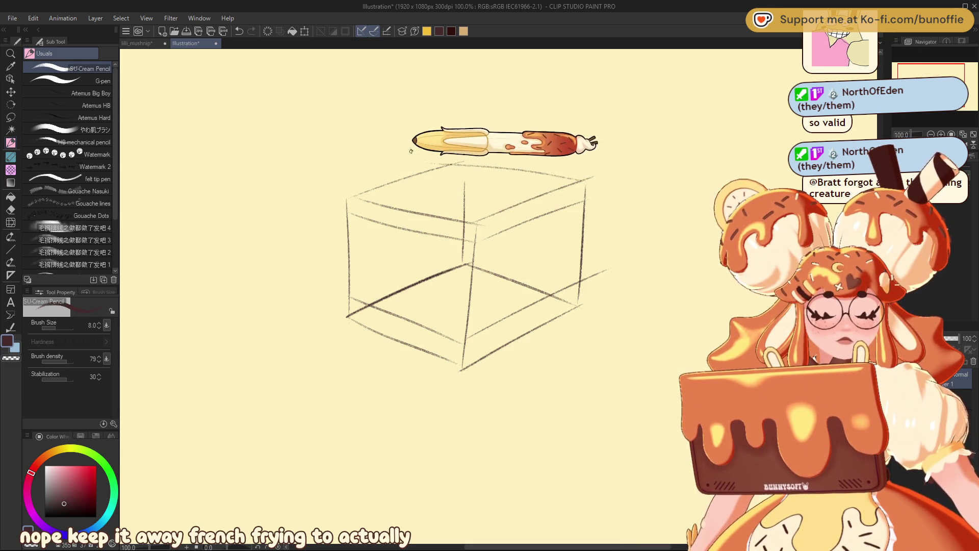
pyautogui.moveTo(462, 162); pyautogui.dragTo(592, 177)
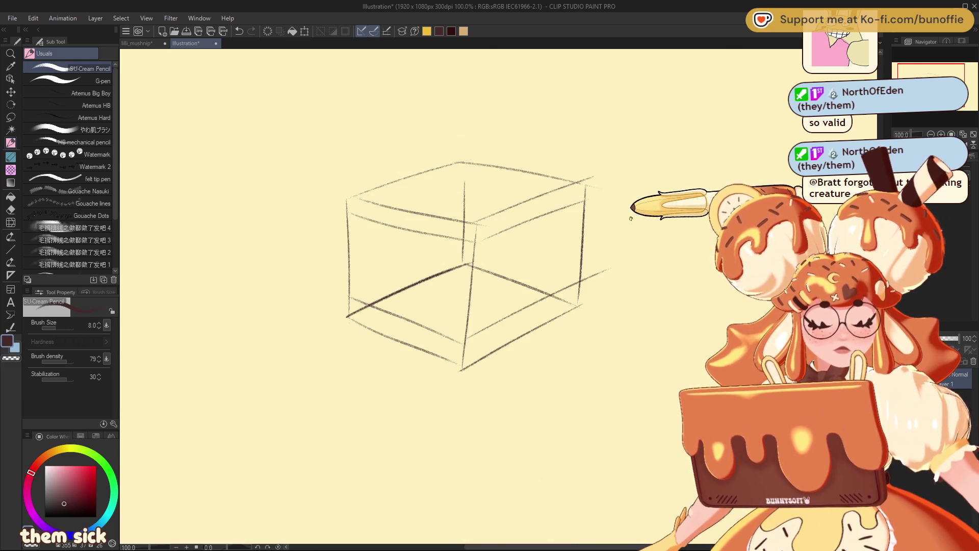
pyautogui.press('e')
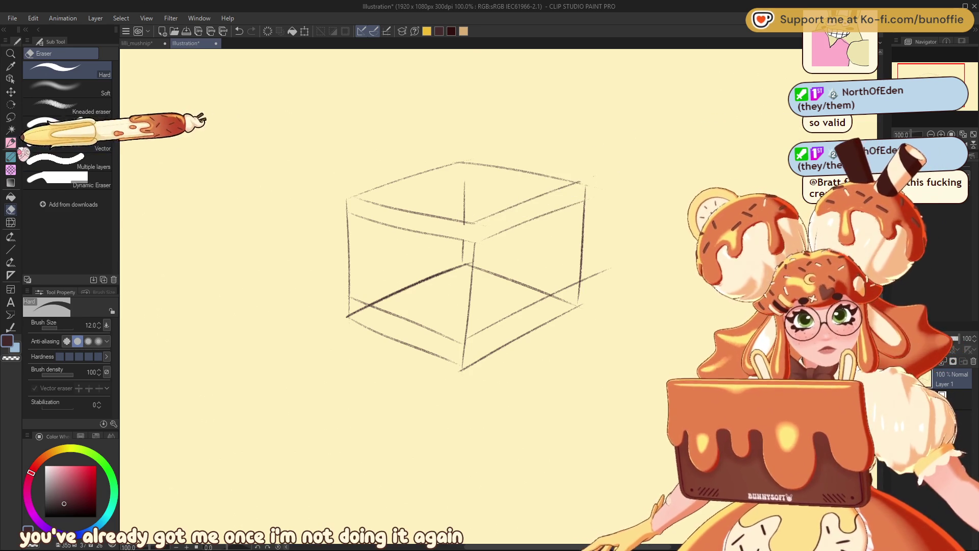
# Draw vertical pencil bars across the box's right, front and left faces.
pyautogui.click(11, 143)
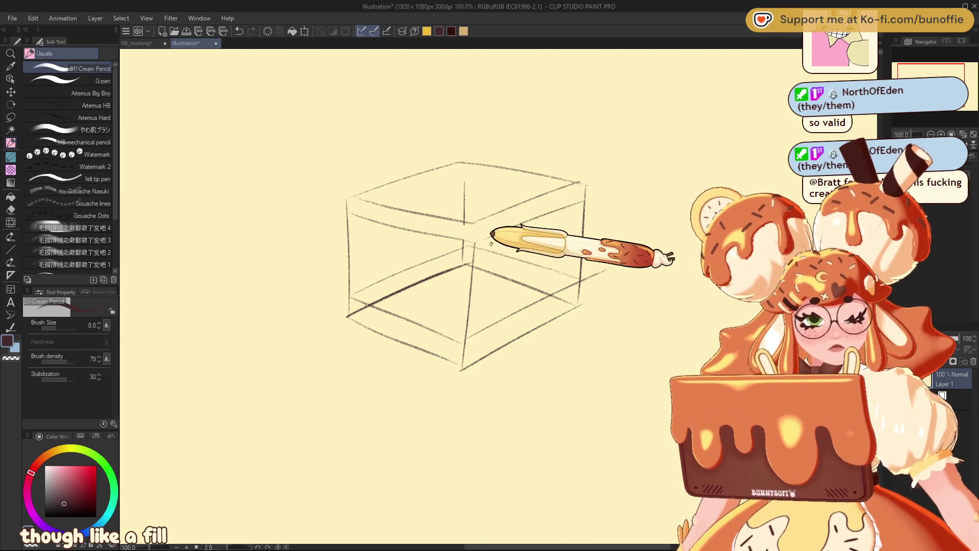
pyautogui.moveTo(490, 236)
pyautogui.mouseDown()
pyautogui.moveTo(488, 340)
pyautogui.moveTo(502, 331)
pyautogui.mouseUp()
pyautogui.moveTo(527, 221)
pyautogui.mouseDown()
pyautogui.moveTo(527, 321)
pyautogui.moveTo(551, 313)
pyautogui.mouseUp()
pyautogui.moveTo(563, 211); pyautogui.dragTo(562, 303)
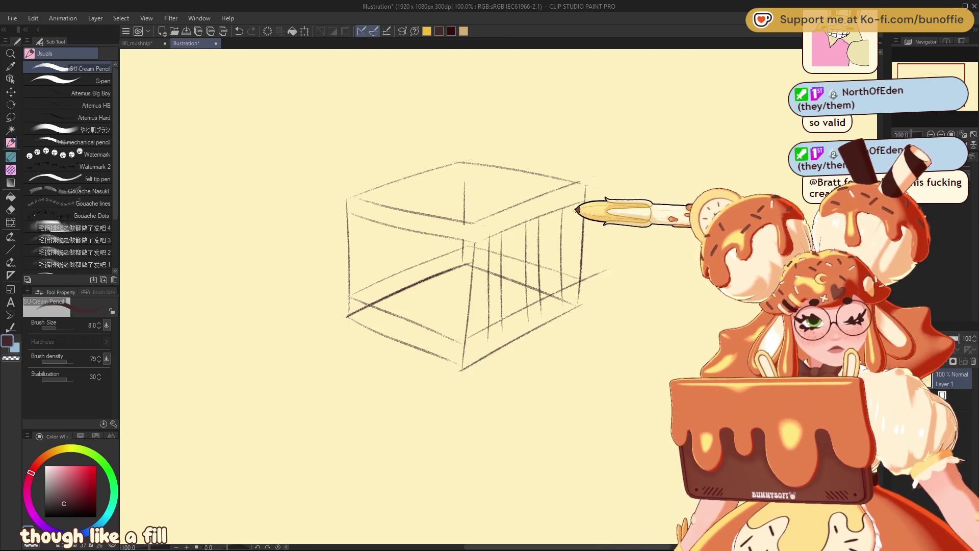
pyautogui.moveTo(452, 239); pyautogui.dragTo(444, 332)
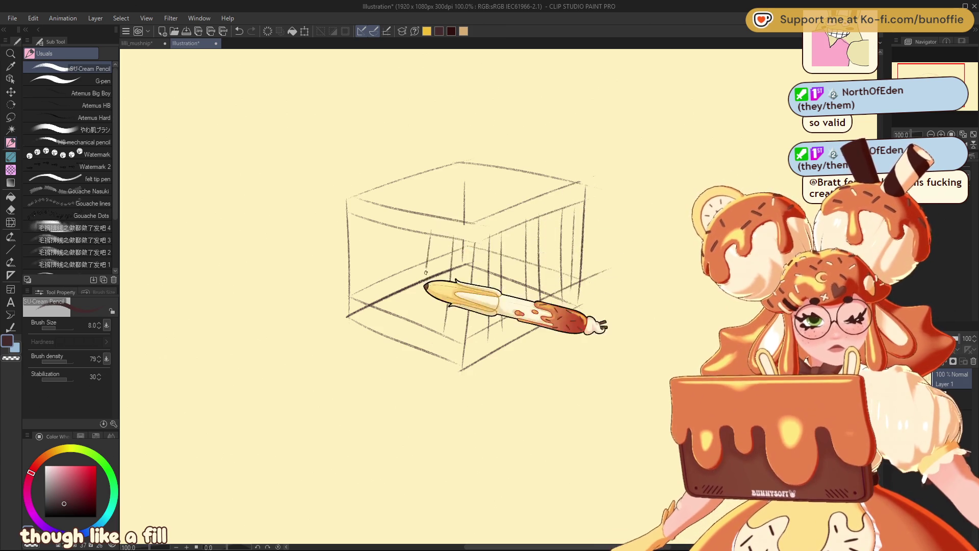
pyautogui.moveTo(416, 232); pyautogui.dragTo(404, 306)
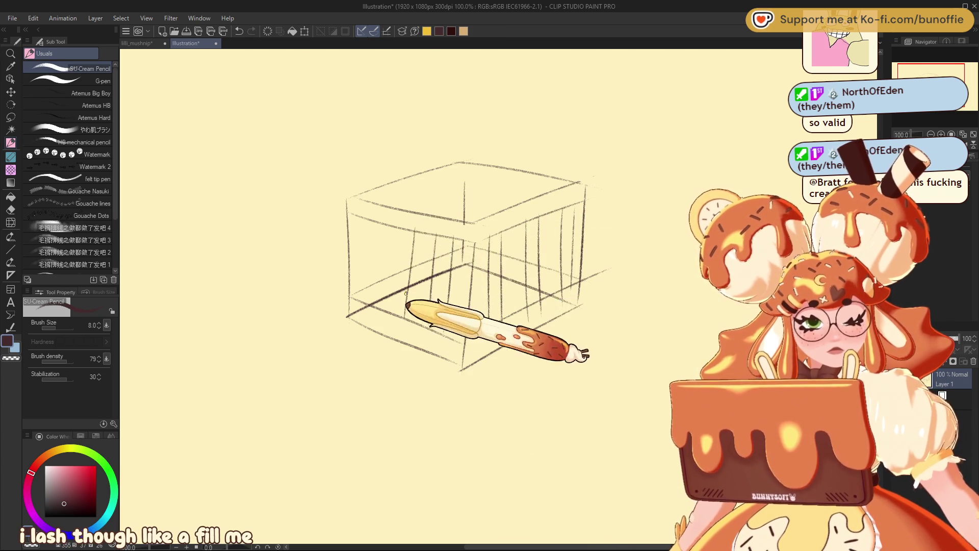
pyautogui.moveTo(396, 221)
pyautogui.mouseDown()
pyautogui.moveTo(392, 306)
pyautogui.moveTo(370, 293)
pyautogui.mouseUp()
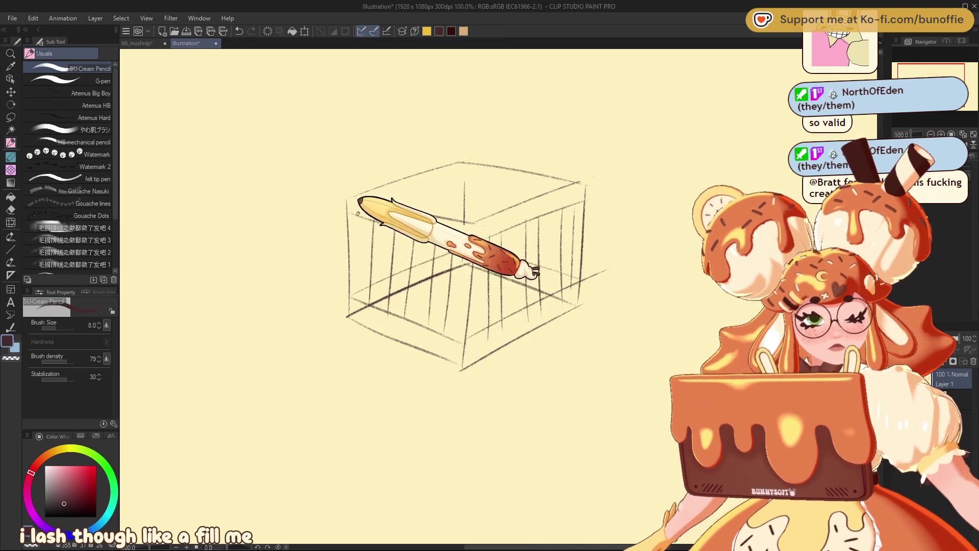
# Erase the hidden back bottom line between the bars.
pyautogui.press('e')
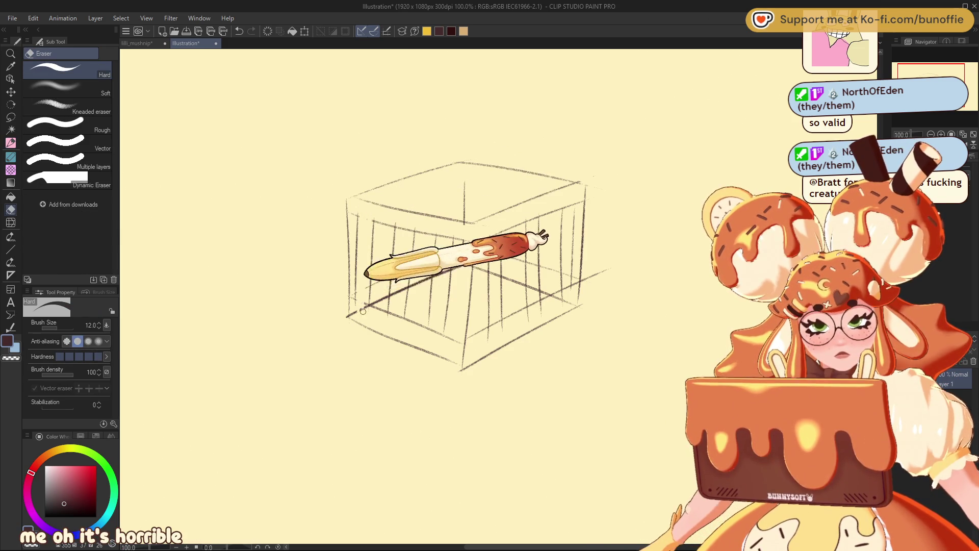
pyautogui.moveTo(362, 303); pyautogui.dragTo(366, 315)
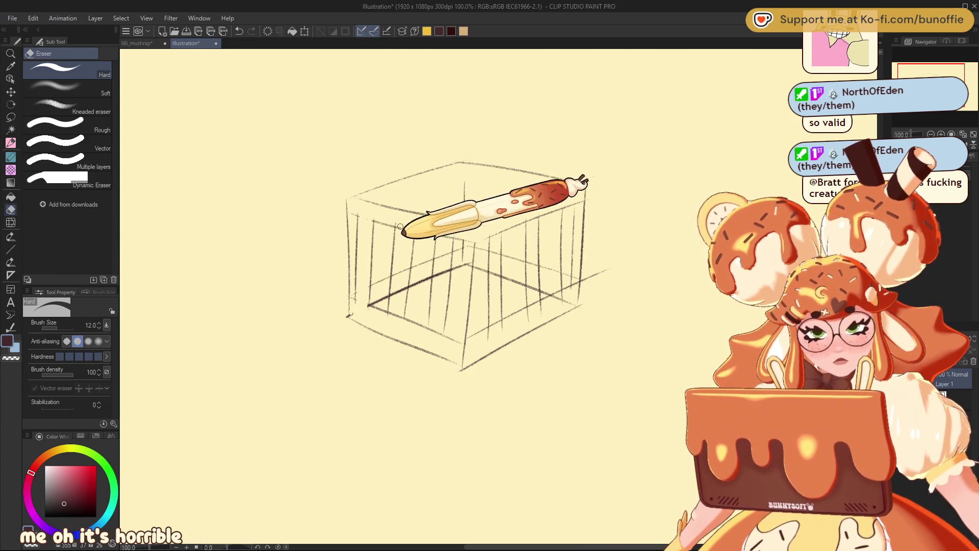
pyautogui.moveTo(399, 287); pyautogui.dragTo(393, 295)
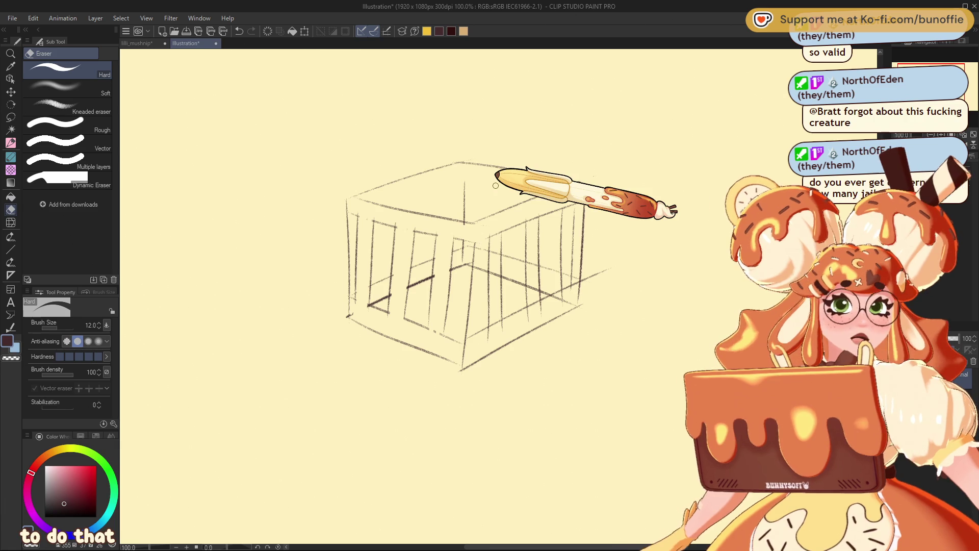
# Close the cage sketch and bring up the clootie canvas with the coloured cage.
pyautogui.click(216, 43)
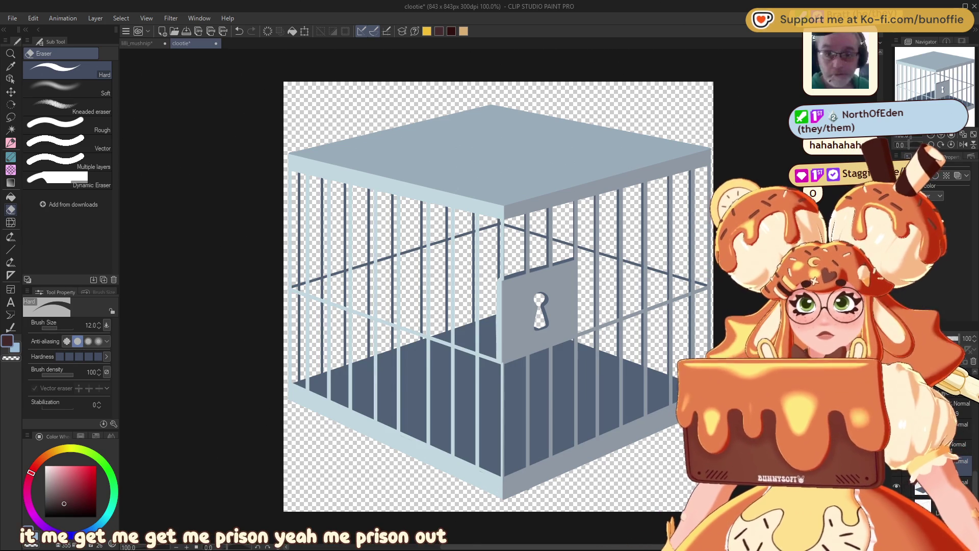
pyautogui.click(10, 142)
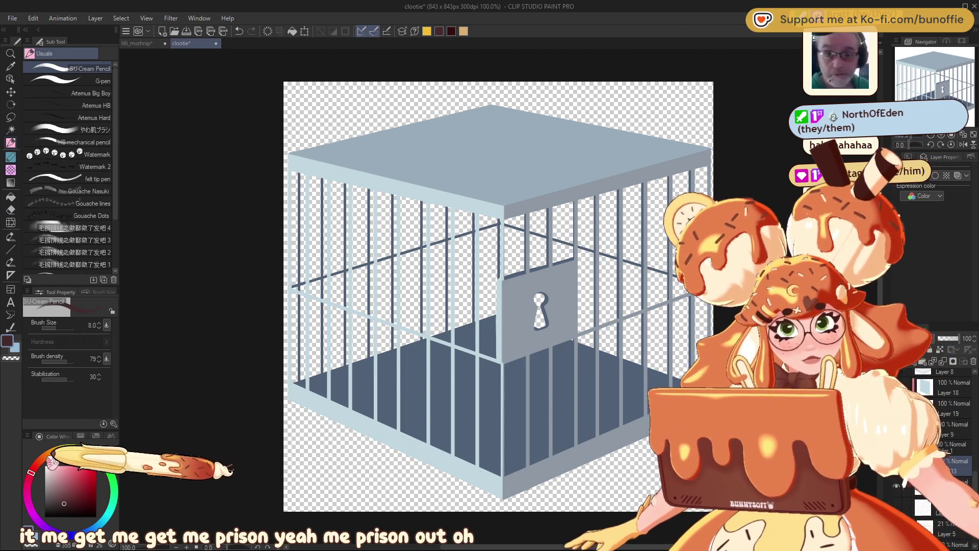
# Pick light pink from the Color Set and draw a G-pen circle, filled solid, for the face.
pyautogui.click(77, 450)
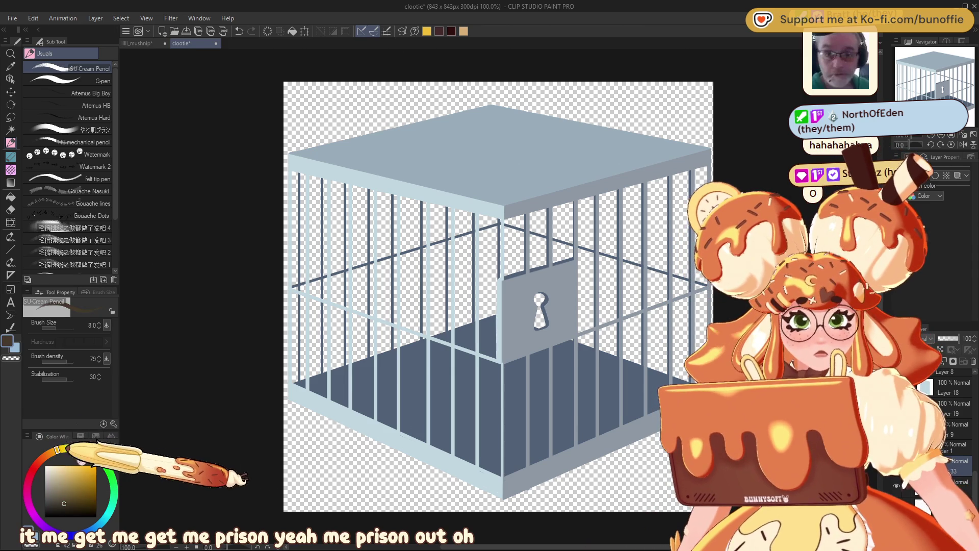
pyautogui.click(97, 439)
pyautogui.click(28, 458)
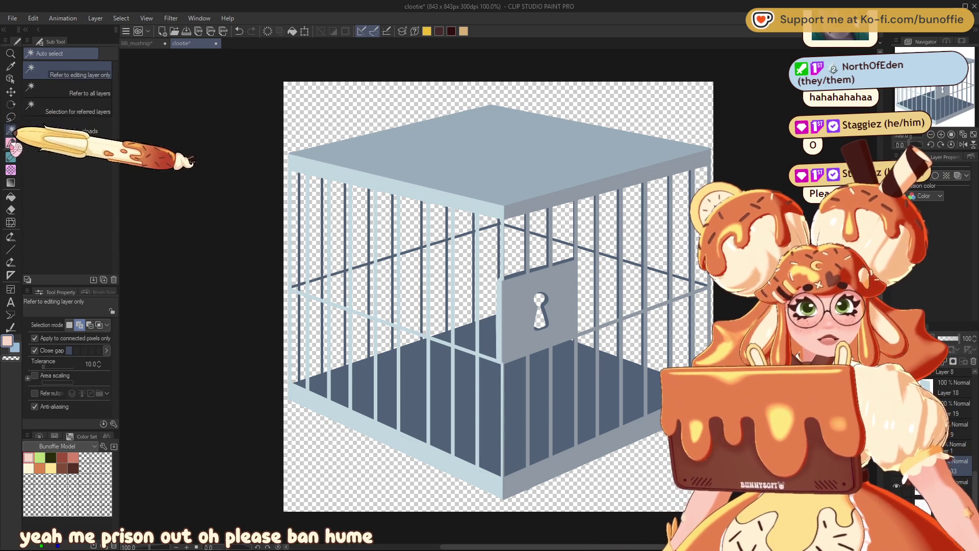
pyautogui.click(99, 80)
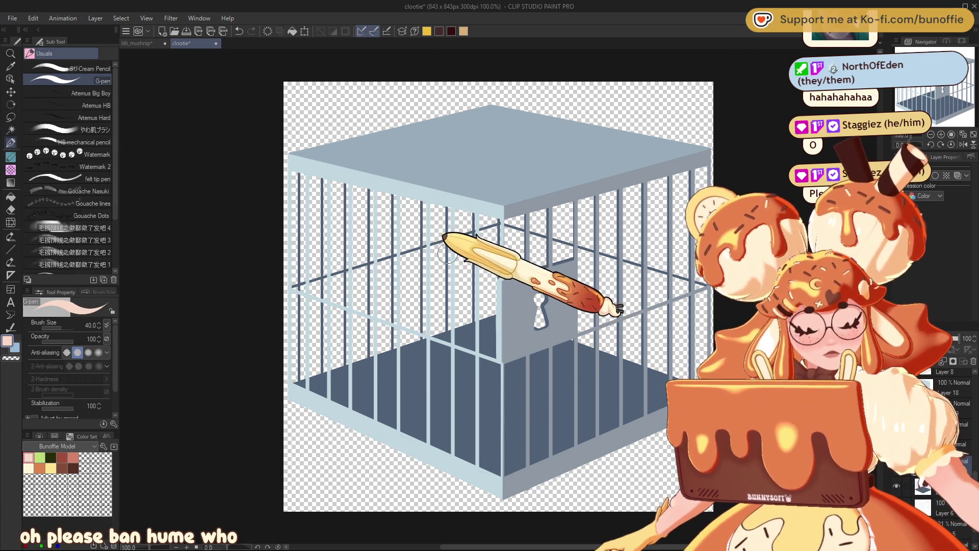
pyautogui.moveTo(435, 247)
pyautogui.mouseDown()
pyautogui.moveTo(385, 311)
pyautogui.moveTo(472, 431)
pyautogui.moveTo(553, 314)
pyautogui.moveTo(443, 232)
pyautogui.mouseUp()
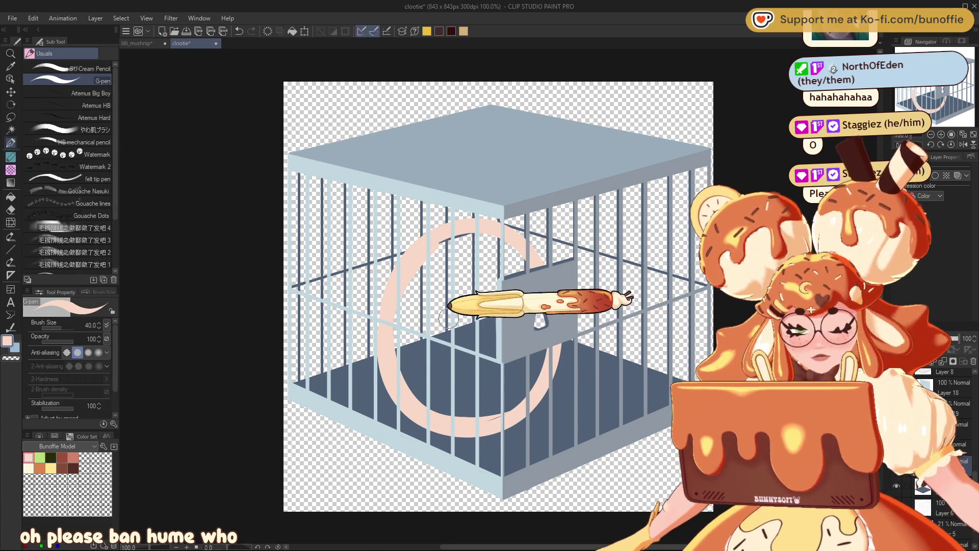
pyautogui.press('g')
pyautogui.click(472, 301)
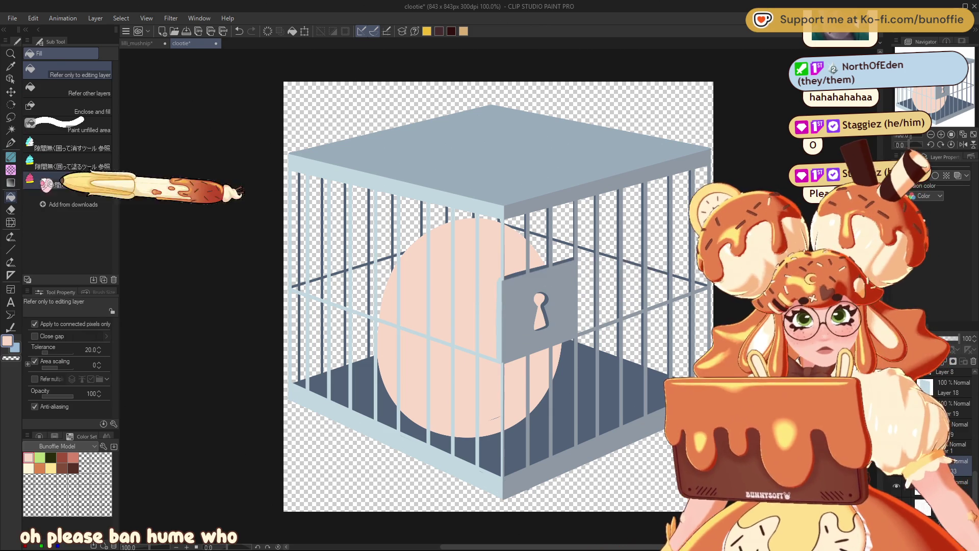
pyautogui.click(11, 141)
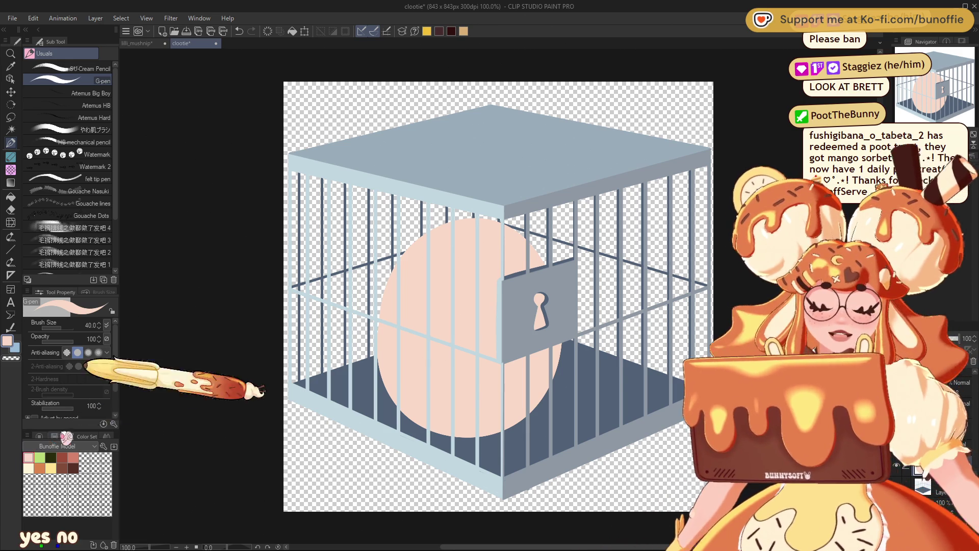
pyautogui.click(51, 437)
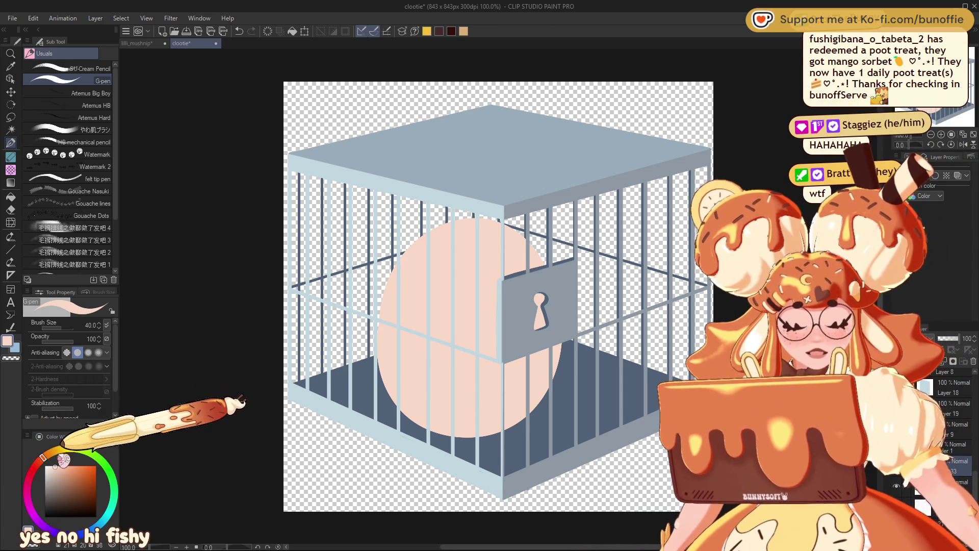
# Choose orange-tan and paint the beanie's thick band and top over the head.
pyautogui.click(54, 451)
pyautogui.click(81, 470)
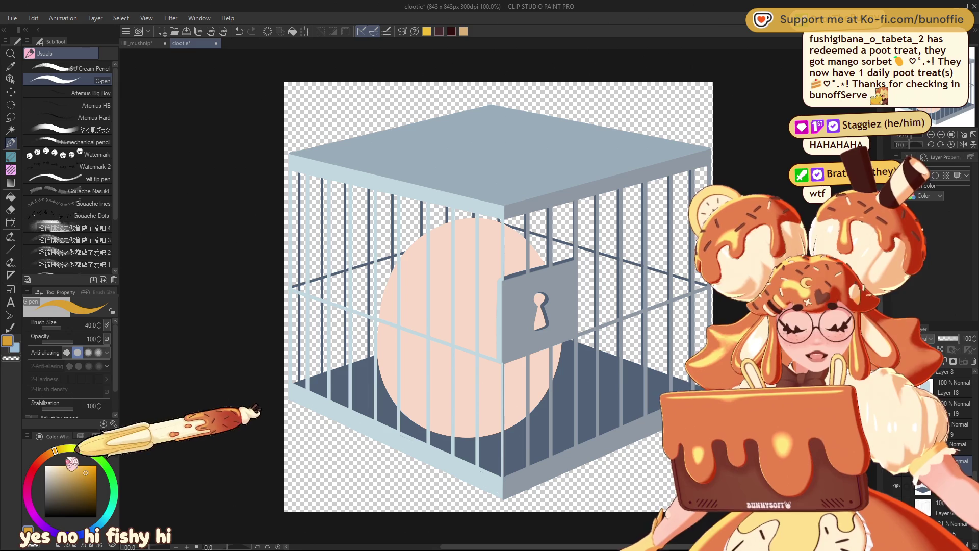
pyautogui.moveTo(385, 279); pyautogui.dragTo(536, 321)
pyautogui.moveTo(385, 273); pyautogui.dragTo(525, 283)
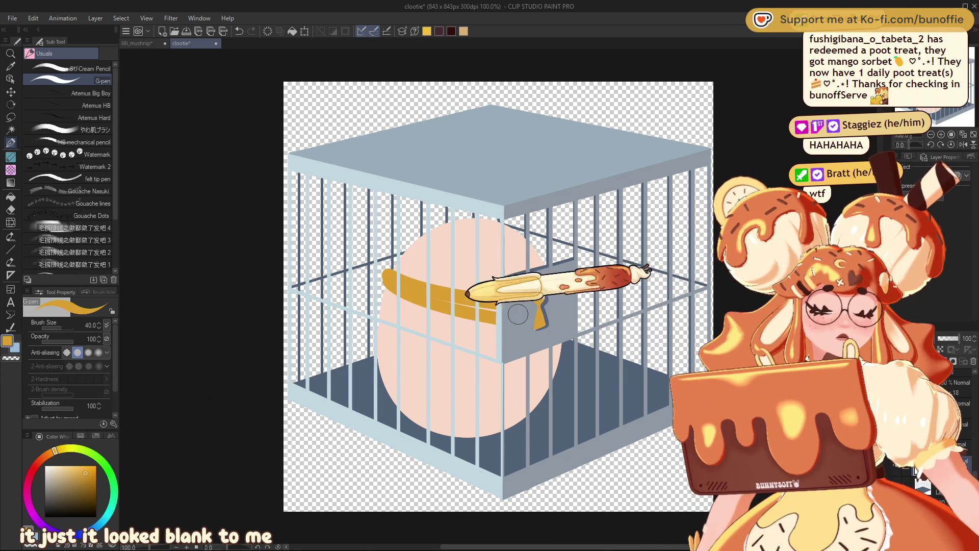
pyautogui.moveTo(385, 279)
pyautogui.mouseDown()
pyautogui.moveTo(419, 234)
pyautogui.moveTo(526, 219)
pyautogui.moveTo(551, 306)
pyautogui.moveTo(404, 262)
pyautogui.moveTo(525, 280)
pyautogui.moveTo(481, 219)
pyautogui.moveTo(421, 280)
pyautogui.moveTo(403, 255)
pyautogui.moveTo(449, 278)
pyautogui.moveTo(489, 276)
pyautogui.moveTo(426, 266)
pyautogui.mouseUp()
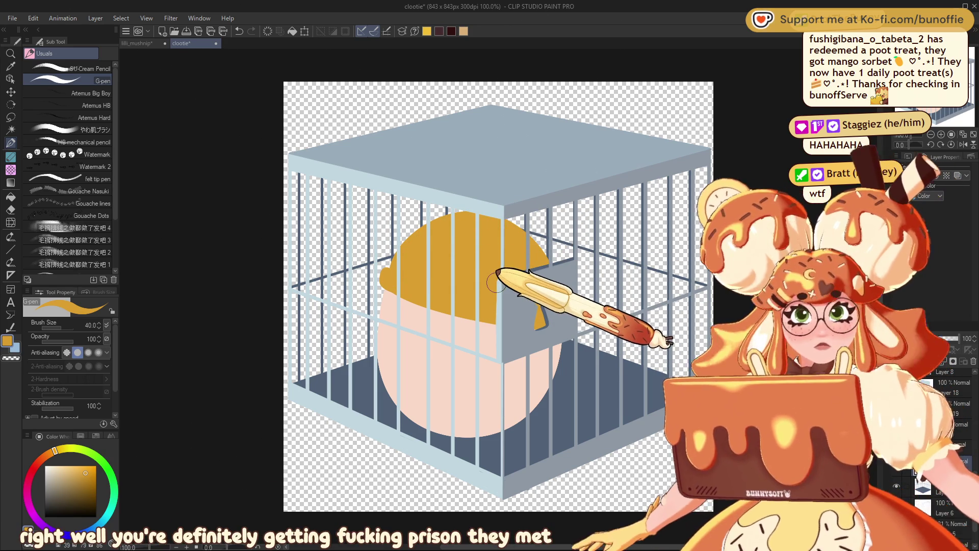
# Select a darker reddish-brown for the facial features and make the brush thinner.
pyautogui.click(68, 517)
pyautogui.click(37, 461)
pyautogui.click(82, 482)
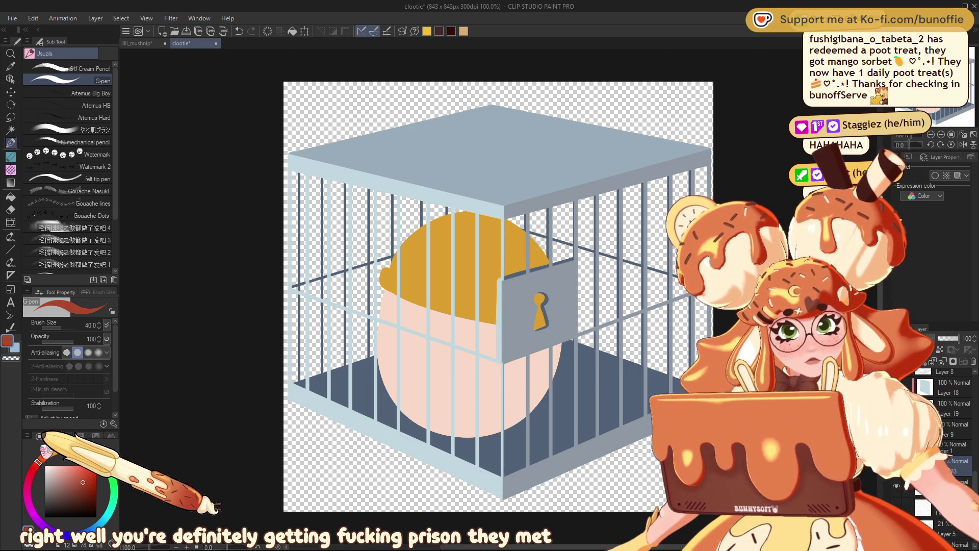
pyautogui.press('[')
pyautogui.press('[')
pyautogui.press('[')
# Draw an angry eyebrow, enlarge the G-pen to 17, and choose dark brown then orange shades.
pyautogui.moveTo(447, 322)
pyautogui.mouseDown()
pyautogui.moveTo(431, 334)
pyautogui.moveTo(436, 383)
pyautogui.mouseUp()
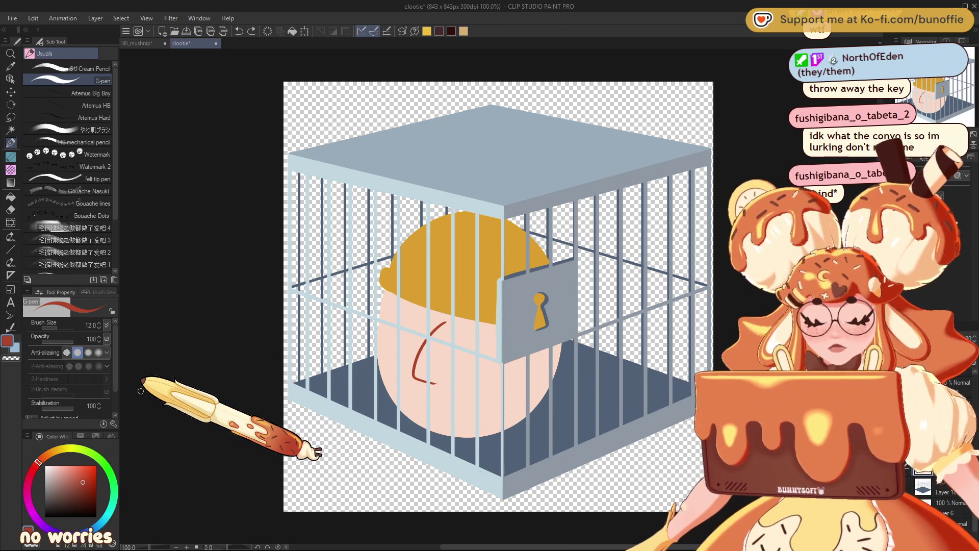
pyautogui.press(']')
pyautogui.press(']')
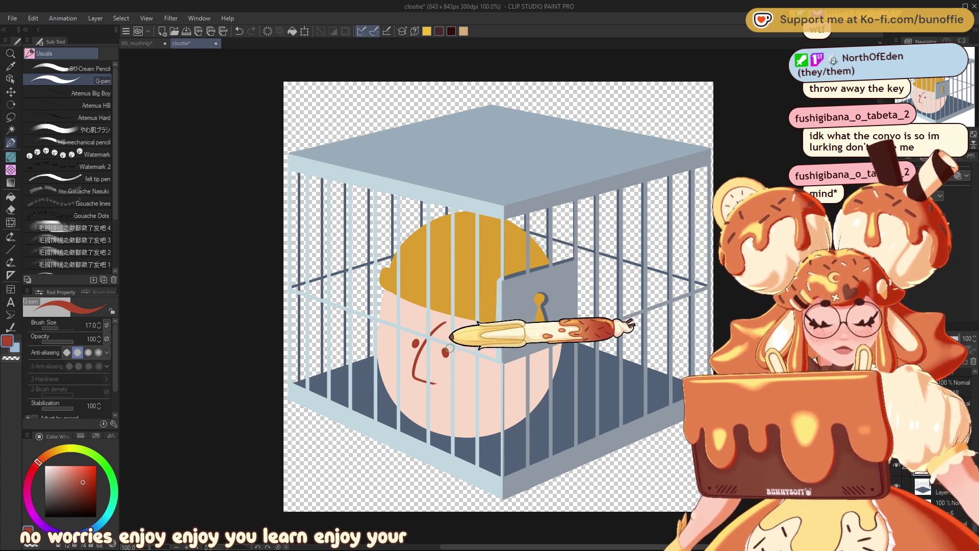
pyautogui.click(74, 498)
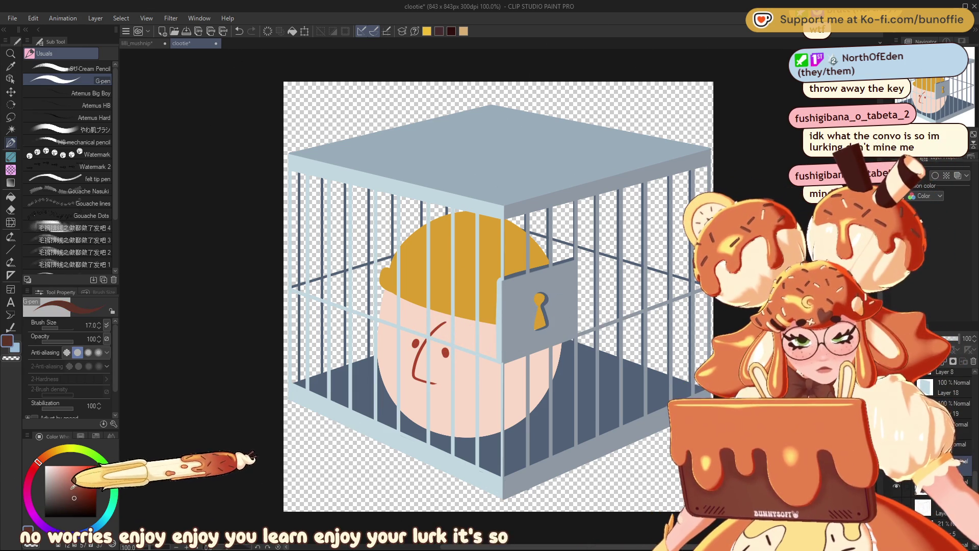
pyautogui.click(72, 493)
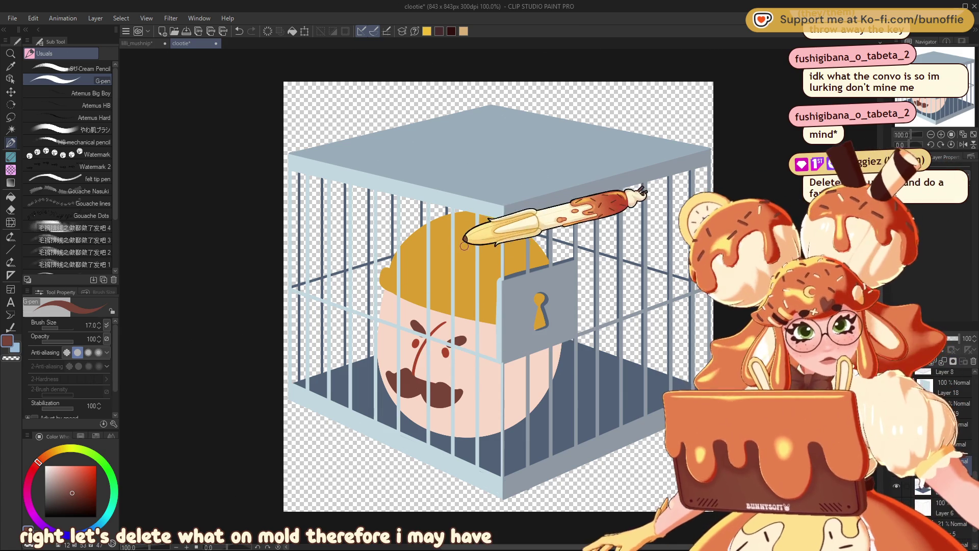
pyautogui.click(52, 461)
pyautogui.click(48, 453)
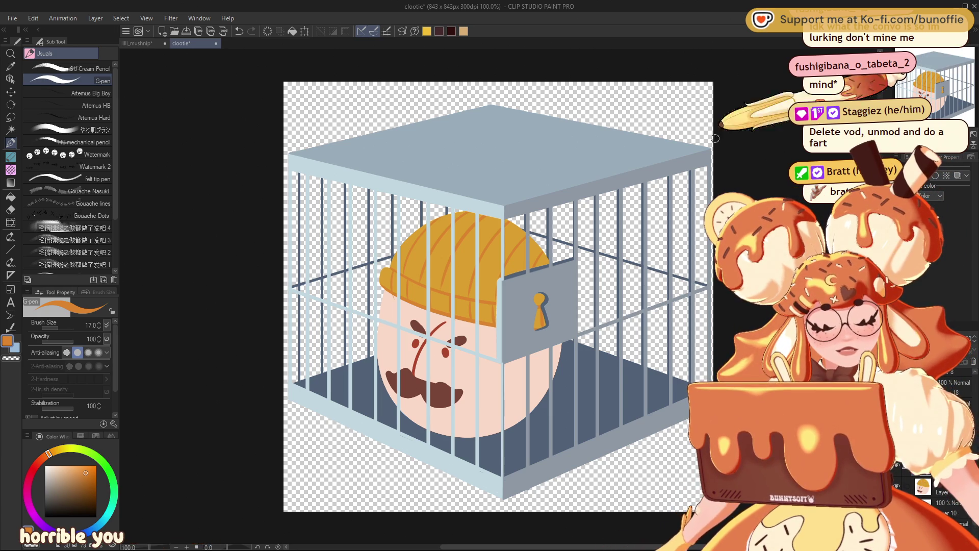
# Sample the face's skin pink and draw a solid pink ear on the left of the head.
pyautogui.moveTo(961, 77); pyautogui.dragTo(958, 83)
pyautogui.scroll(2, 949, 434)
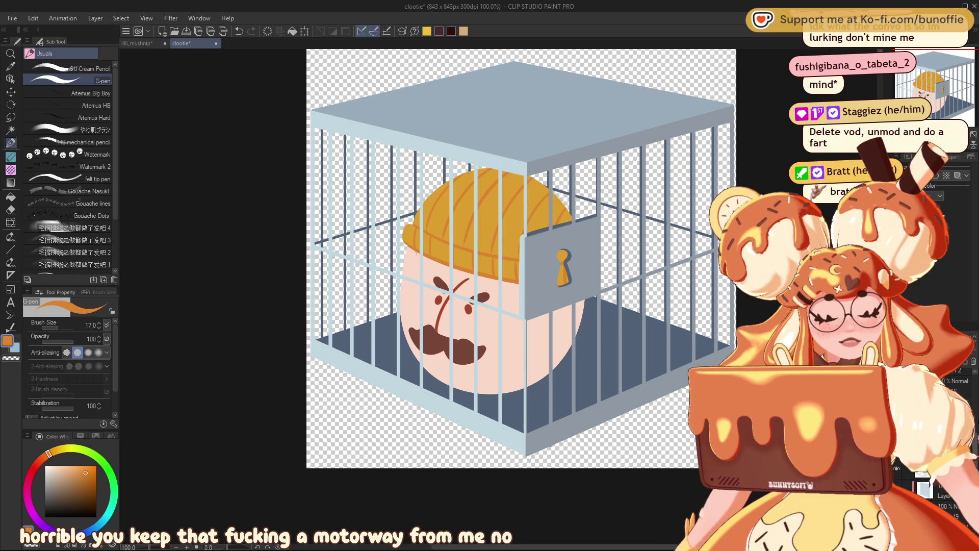
pyautogui.scroll(-1, 949, 433)
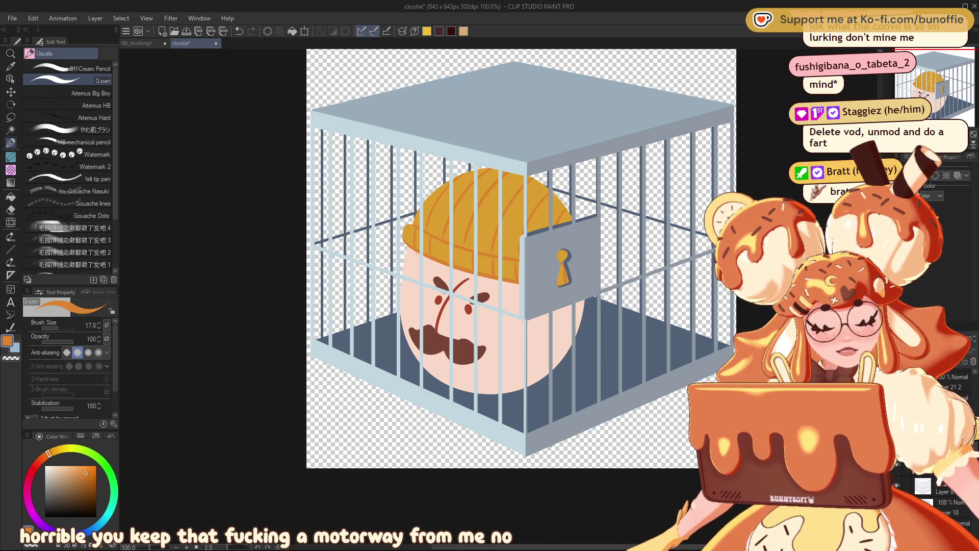
pyautogui.keyDown('alt'); pyautogui.click(441, 291); pyautogui.keyUp('alt')
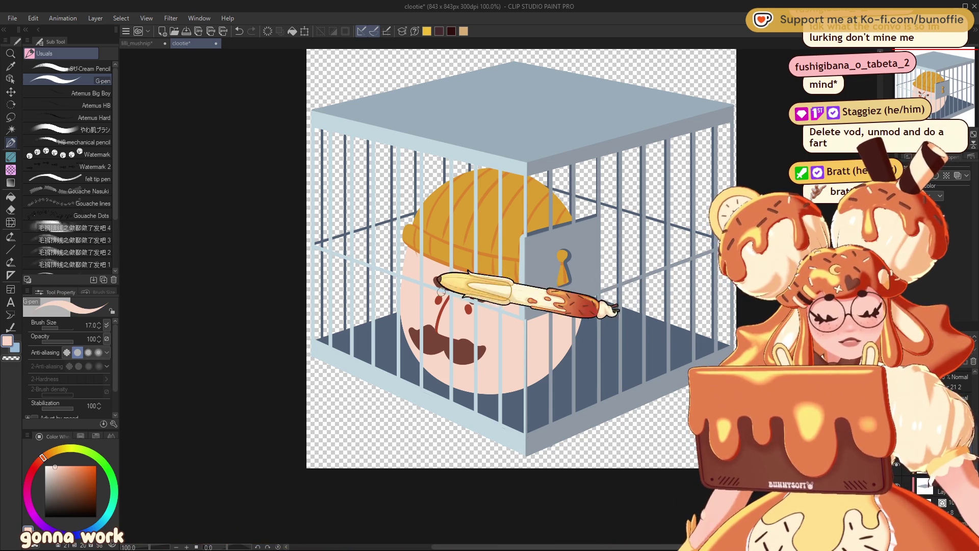
pyautogui.moveTo(403, 252)
pyautogui.mouseDown()
pyautogui.moveTo(388, 281)
pyautogui.moveTo(404, 309)
pyautogui.mouseUp()
pyautogui.moveTo(406, 260)
pyautogui.mouseDown()
pyautogui.moveTo(389, 284)
pyautogui.moveTo(393, 225)
pyautogui.moveTo(385, 244)
pyautogui.moveTo(399, 222)
pyautogui.mouseUp()
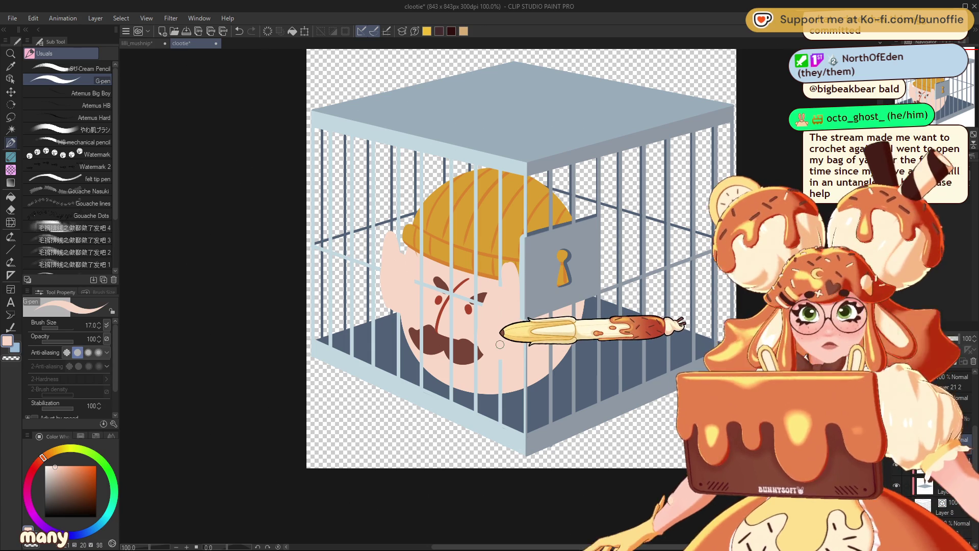
pyautogui.click(10, 91)
# Move the ear and the whole head about 50 px to the left.
pyautogui.moveTo(507, 338)
pyautogui.mouseDown()
pyautogui.moveTo(482, 326)
pyautogui.moveTo(508, 334)
pyautogui.mouseUp()
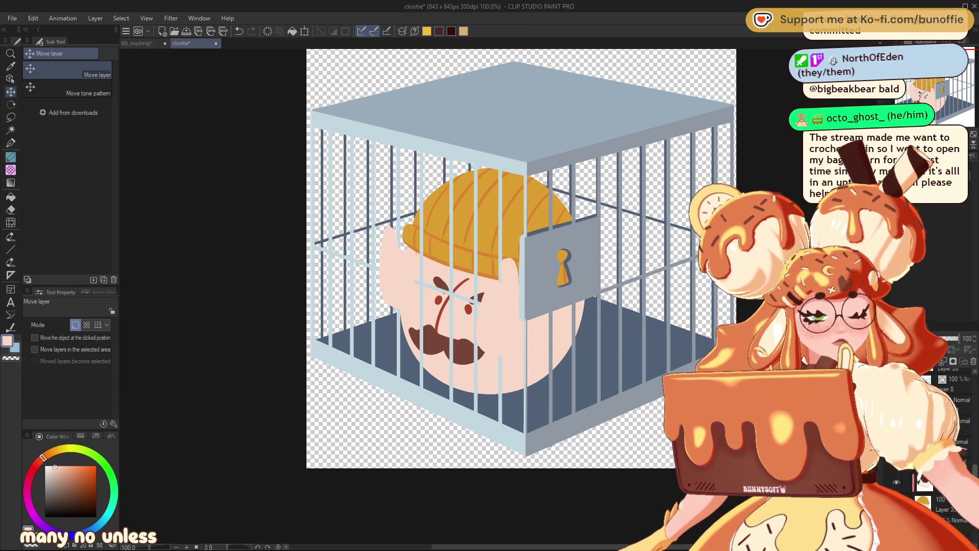
pyautogui.moveTo(488, 341)
pyautogui.mouseDown()
pyautogui.moveTo(457, 338)
pyautogui.moveTo(486, 335)
pyautogui.mouseUp()
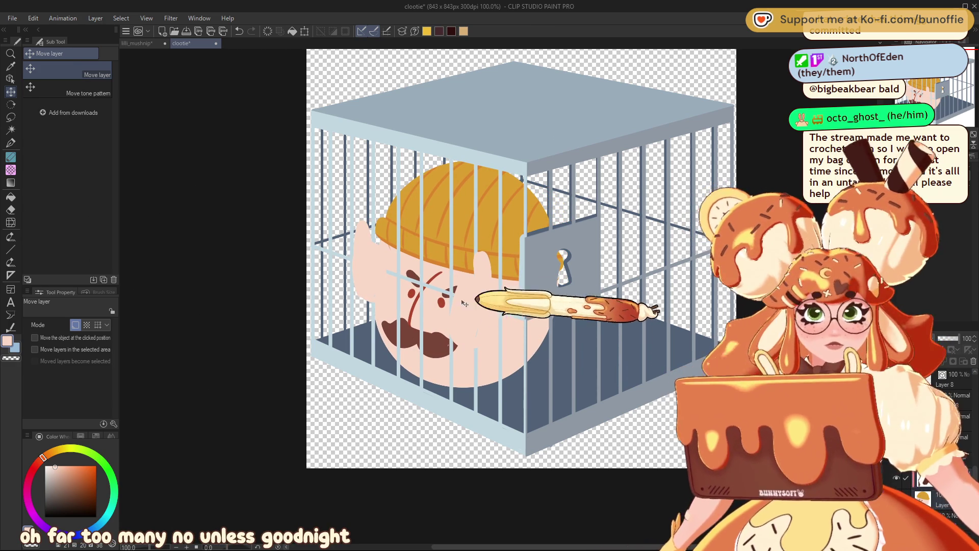
pyautogui.click(10, 142)
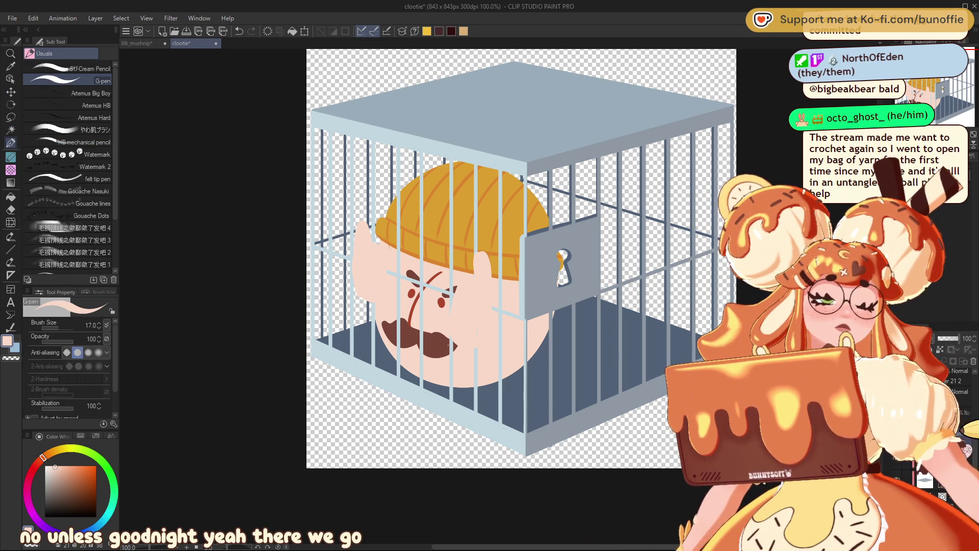
pyautogui.click(11, 91)
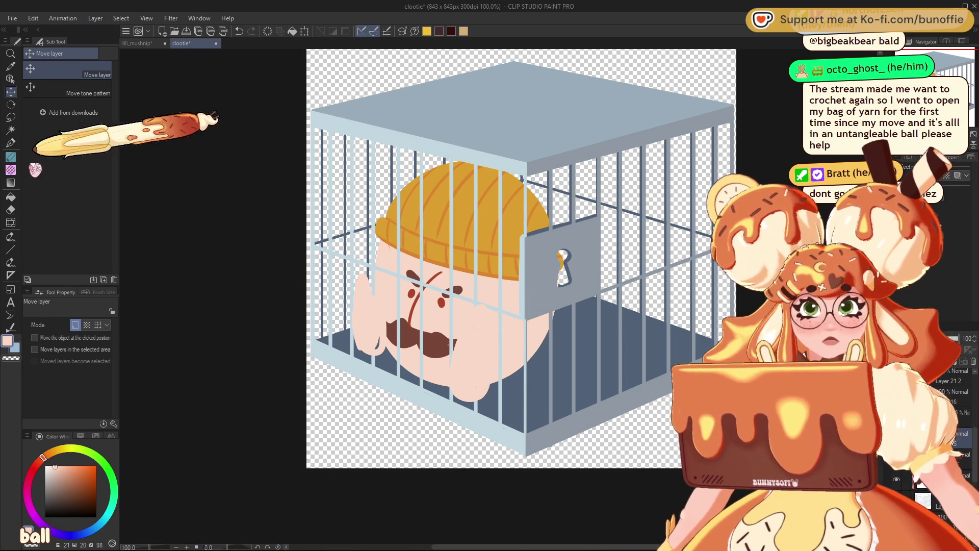
pyautogui.press('p')
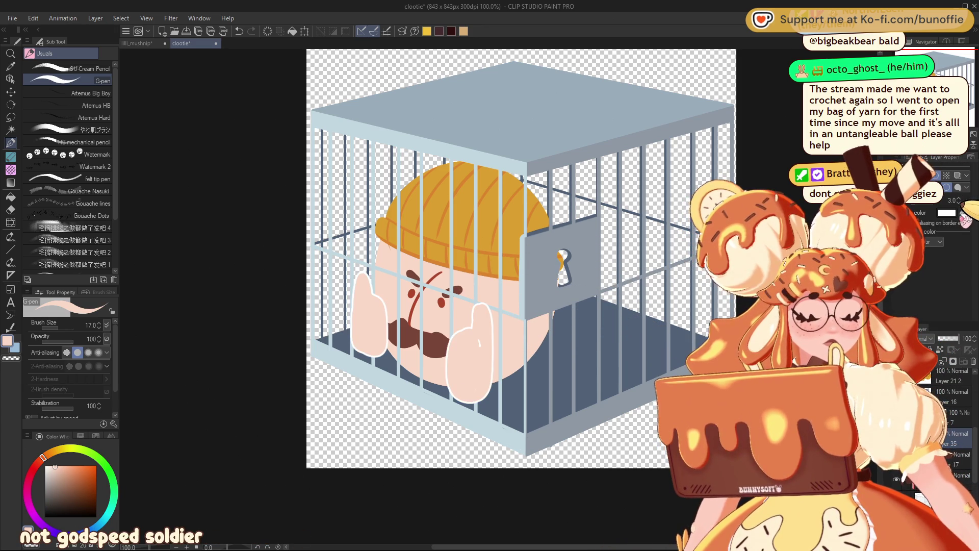
# Sample the light pink skin from the thumb and pick dark red for the hand outlines.
pyautogui.keyDown('alt'); pyautogui.click(442, 301); pyautogui.keyUp('alt')
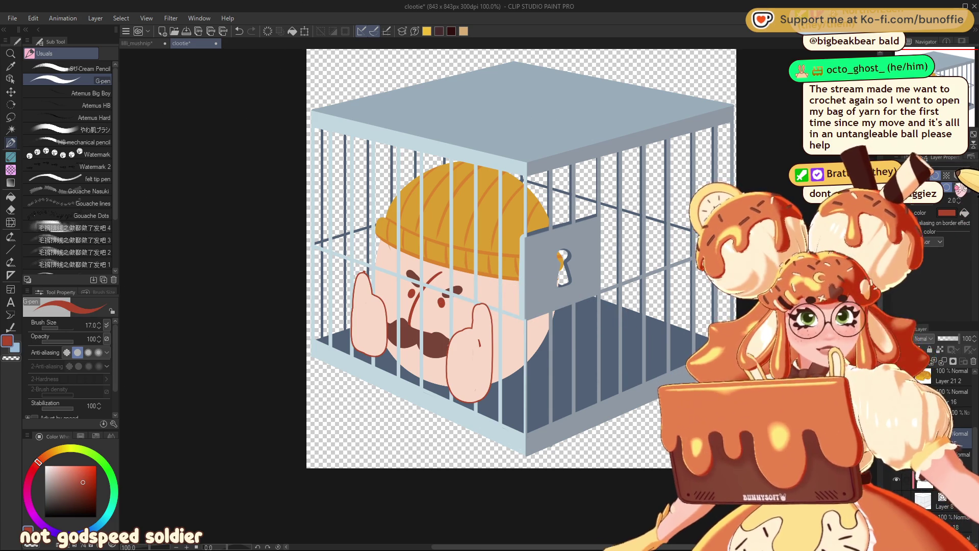
pyautogui.click(11, 65)
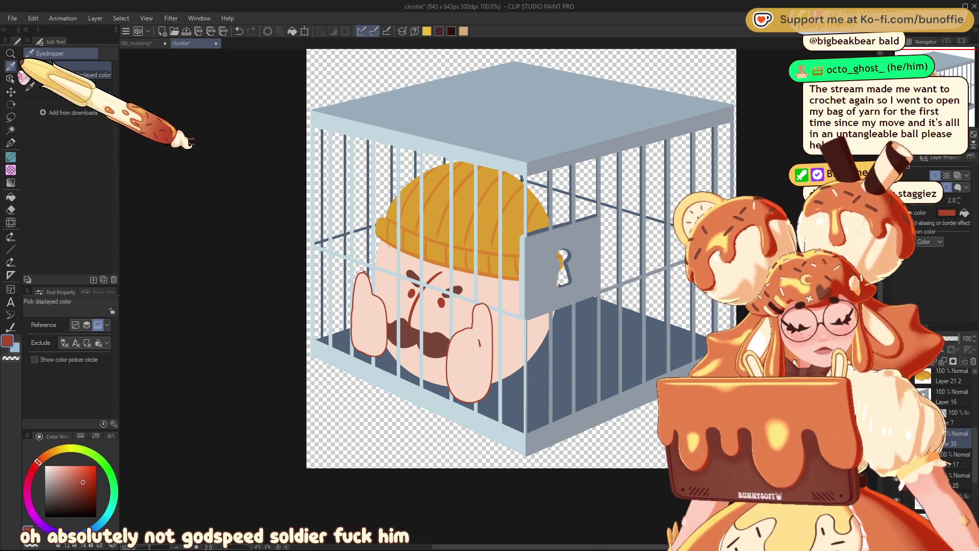
pyautogui.click(451, 357)
pyautogui.click(11, 143)
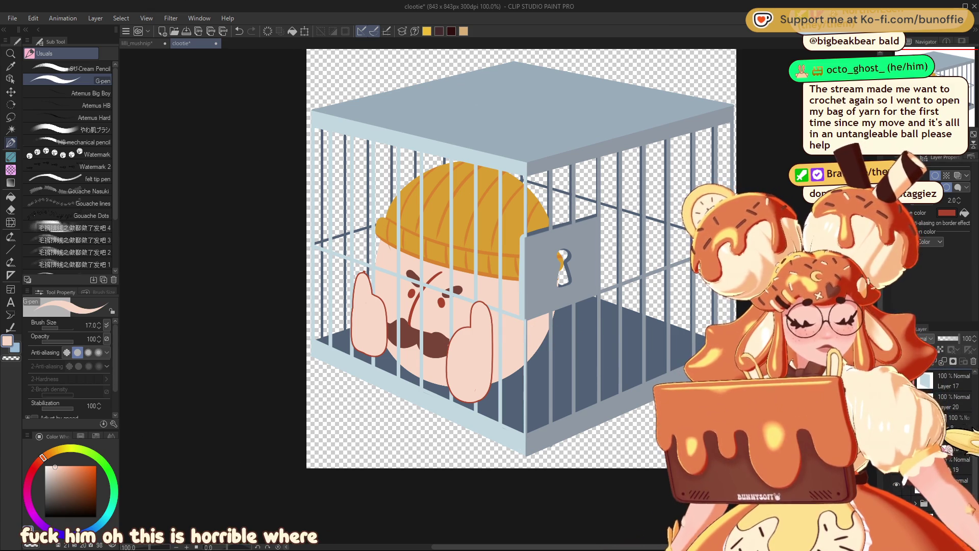
pyautogui.keyDown('alt'); pyautogui.click(371, 290); pyautogui.keyUp('alt')
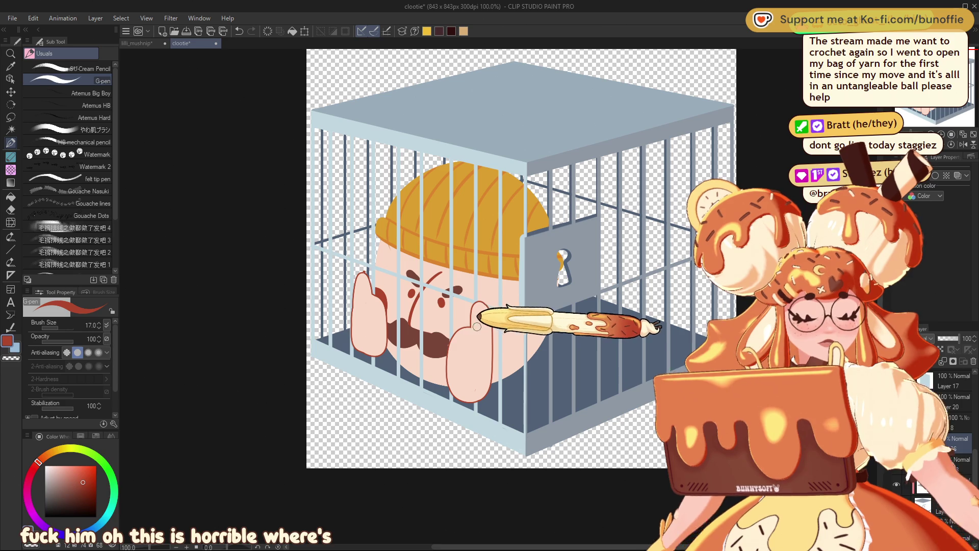
pyautogui.hotkey('ctrl', '-')
pyautogui.hotkey('ctrl', '-')
pyautogui.hotkey('ctrl', '-')
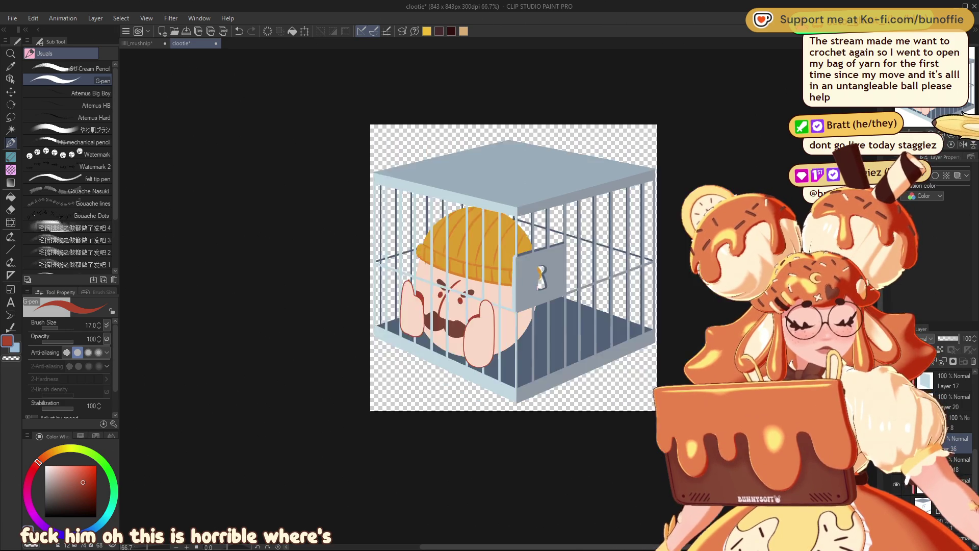
# Scale the man's head layers up to 130% with Ctrl+T and confirm, then zoom back to 100%.
pyautogui.hotkey('ctrl', '+')
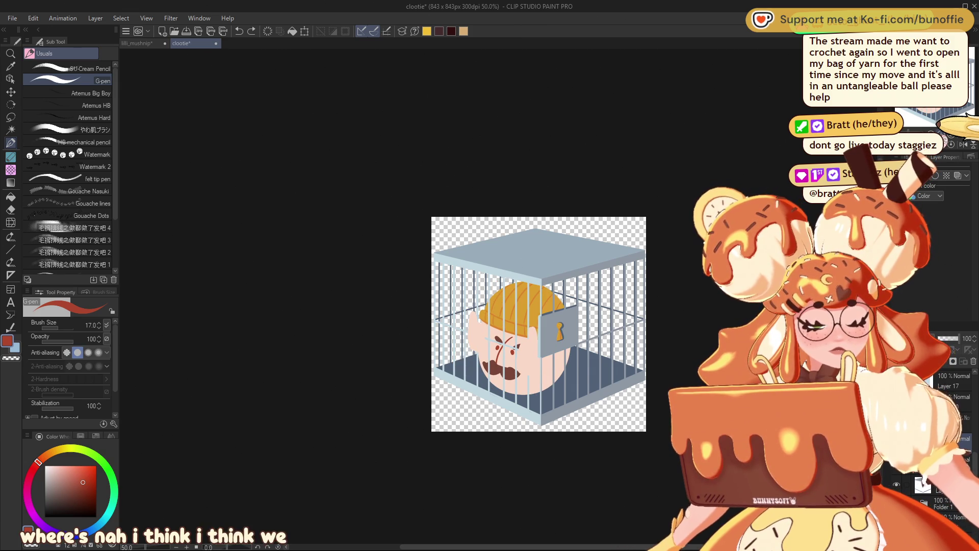
pyautogui.hotkey('ctrl', '-')
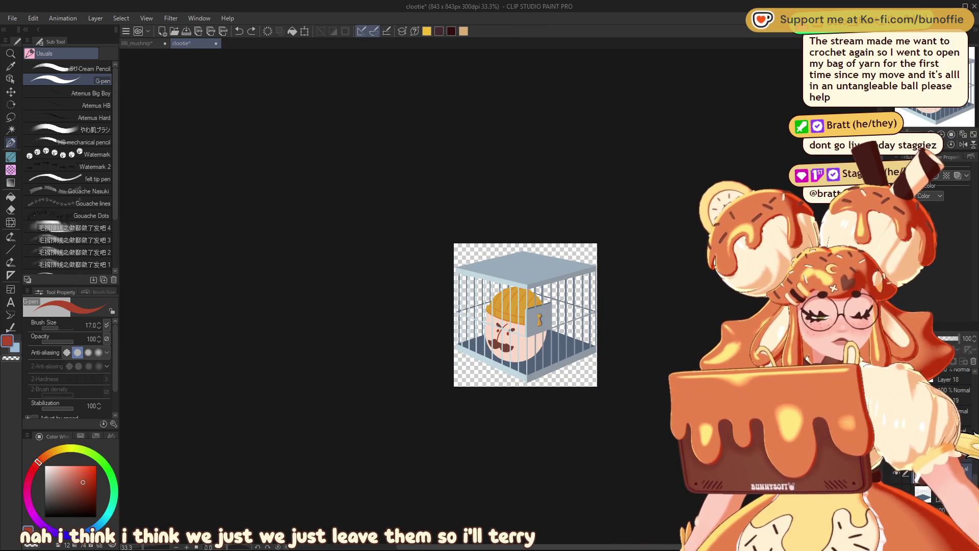
pyautogui.click(10, 92)
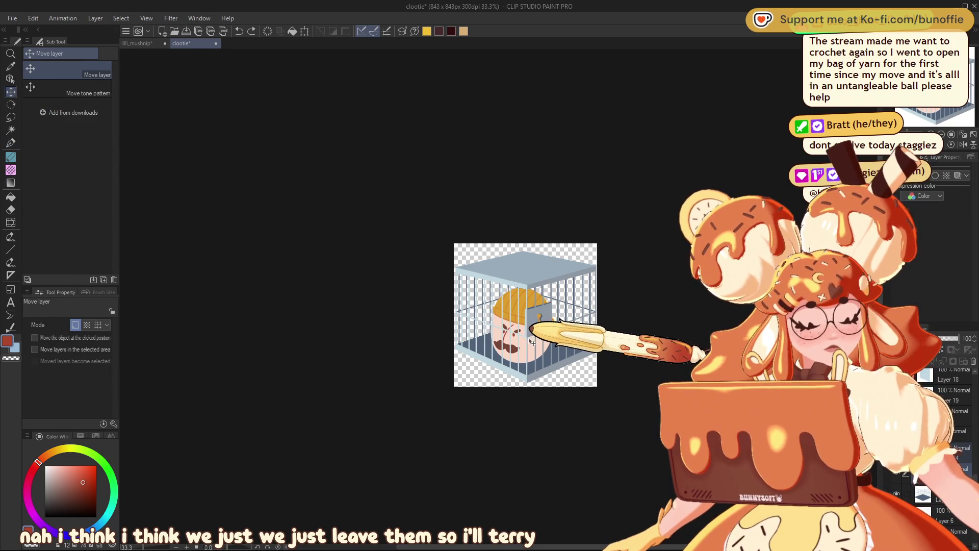
pyautogui.hotkey('ctrl', 't')
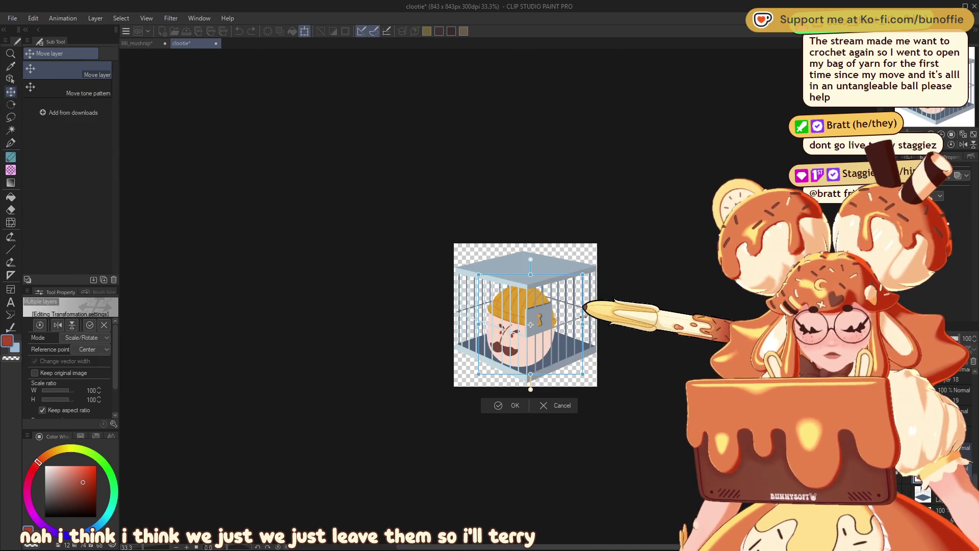
pyautogui.moveTo(584, 317)
pyautogui.mouseDown()
pyautogui.moveTo(561, 332)
pyautogui.moveTo(571, 342)
pyautogui.mouseUp()
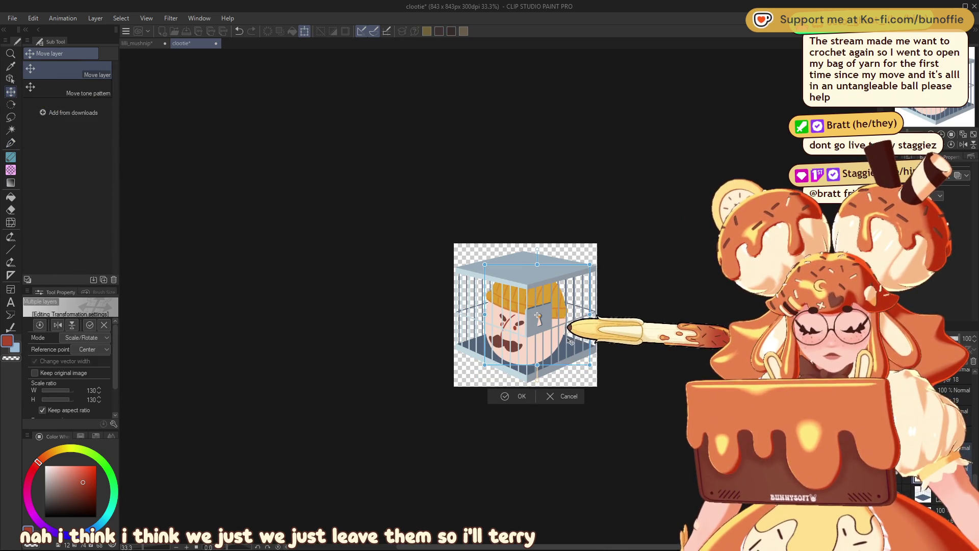
pyautogui.click(518, 396)
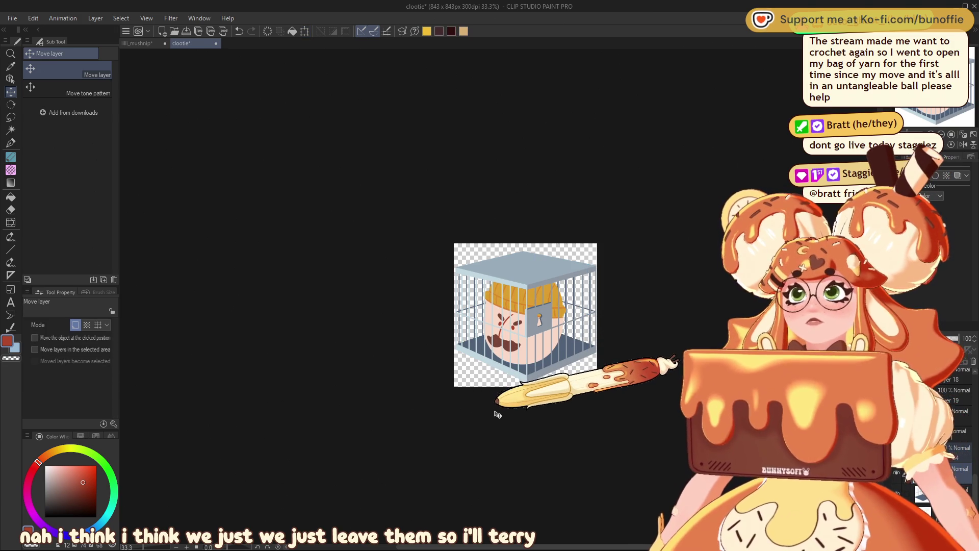
pyautogui.scroll(-1, 495, 301)
pyautogui.scroll(2, 495, 301)
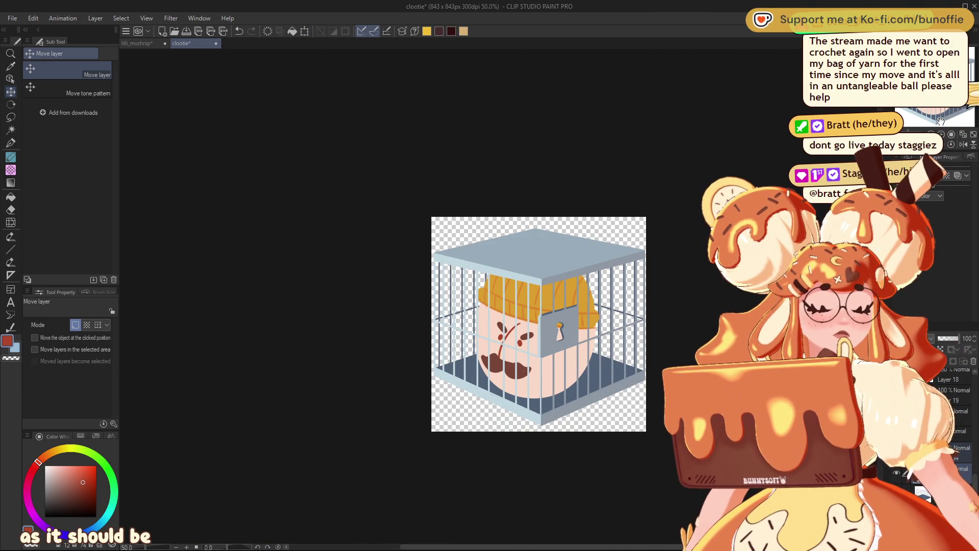
pyautogui.moveTo(941, 120); pyautogui.dragTo(951, 101)
pyautogui.scroll(1, 951, 112)
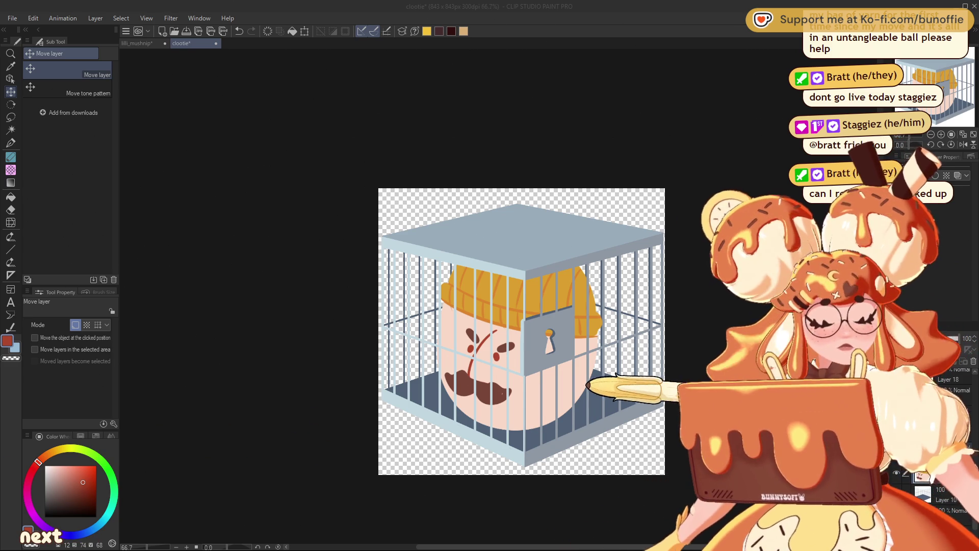
pyautogui.scroll(2, 555, 381)
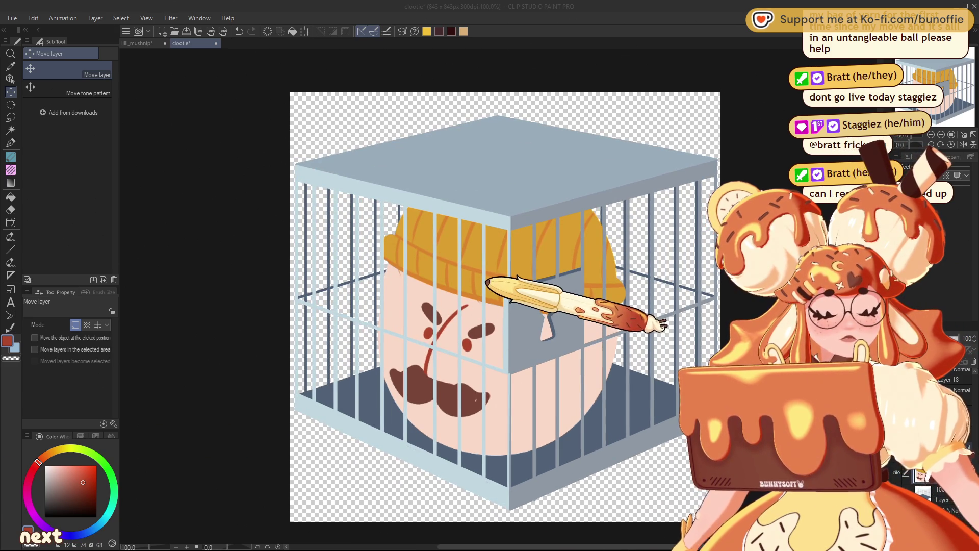
# Pick near-black with the G-pen for the eyebrows and eyes.
pyautogui.click(487, 306)
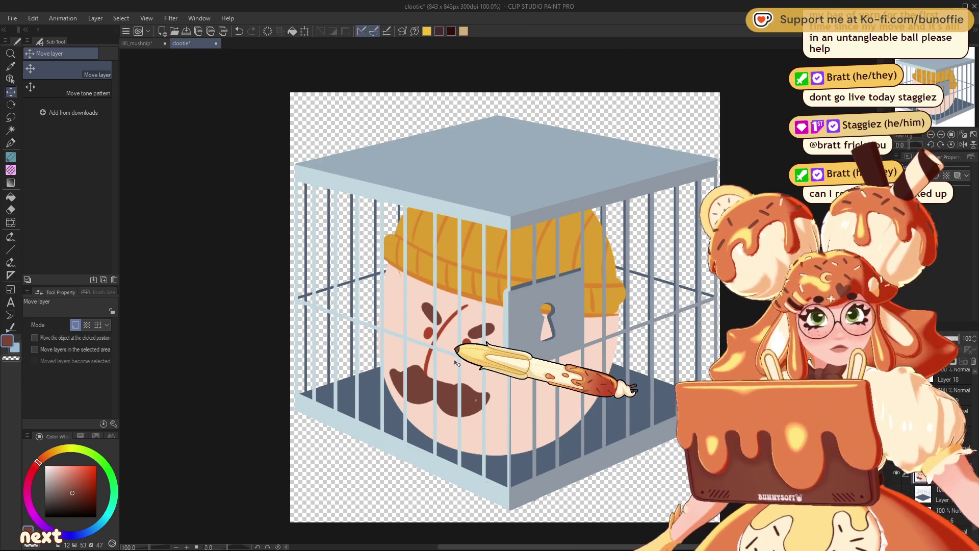
pyautogui.click(10, 143)
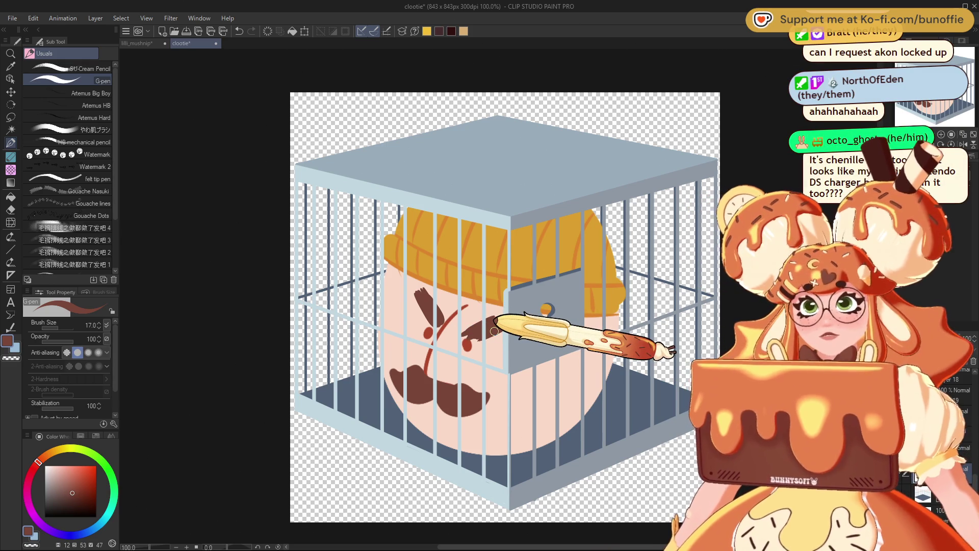
pyautogui.click(83, 515)
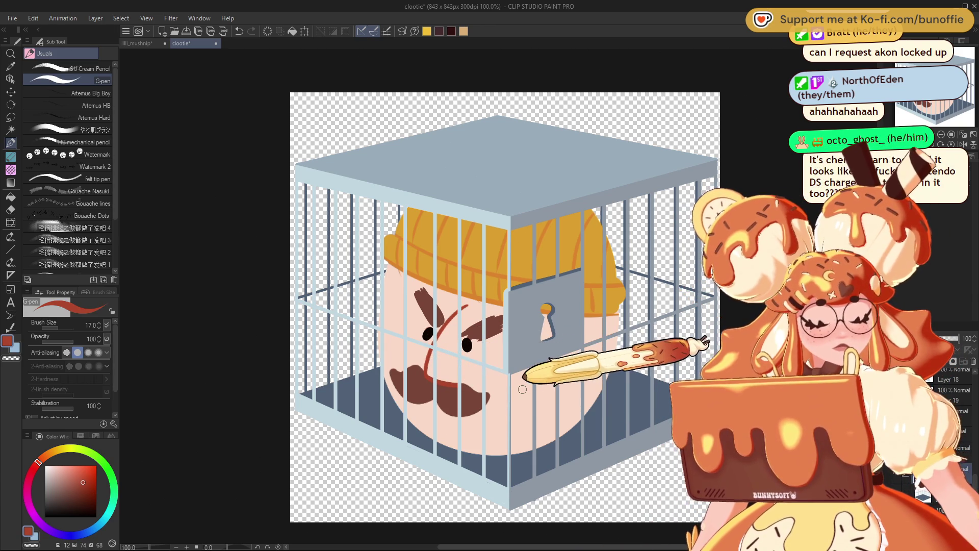
# Sample the skin pink, choose a stronger blush pink, and dab it on the right cheek.
pyautogui.keyDown('alt'); pyautogui.click(475, 381); pyautogui.keyUp('alt')
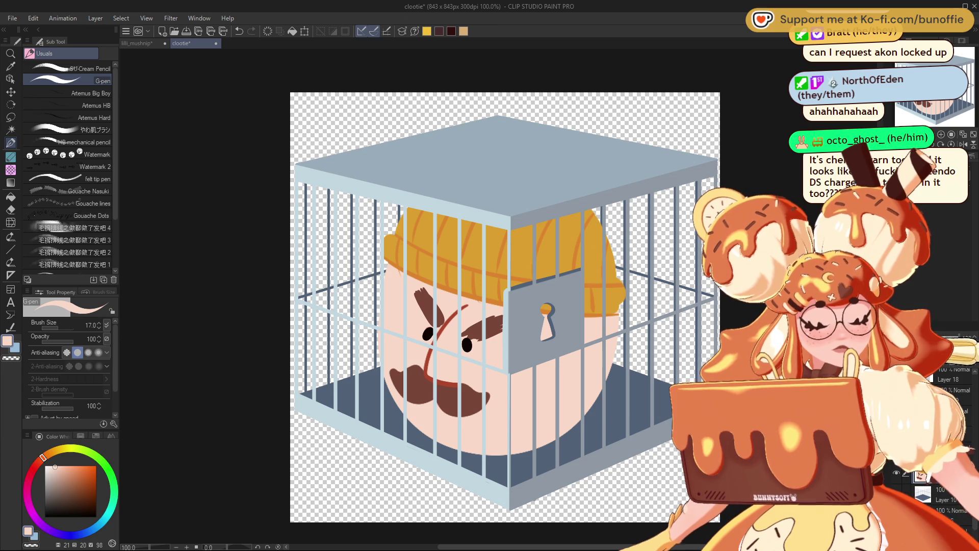
pyautogui.click(65, 468)
pyautogui.click(65, 467)
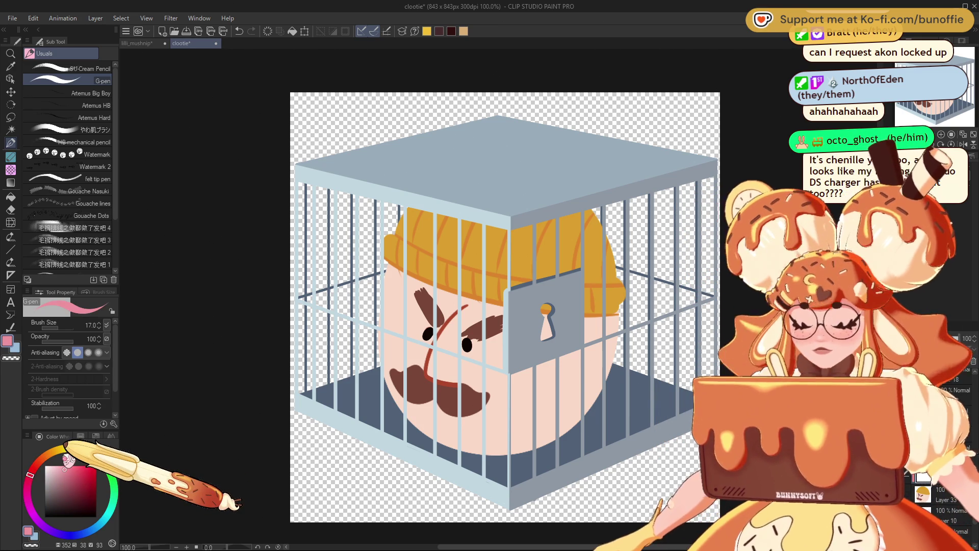
pyautogui.click(499, 401)
# Paint large pink patches on the right and left cheeks, then lower the blush layer's opacity to soften them.
pyautogui.moveTo(502, 402)
pyautogui.mouseDown()
pyautogui.moveTo(503, 393)
pyautogui.moveTo(490, 408)
pyautogui.mouseUp()
pyautogui.click(384, 338)
pyautogui.moveTo(383, 338)
pyautogui.mouseDown()
pyautogui.moveTo(383, 352)
pyautogui.moveTo(400, 347)
pyautogui.moveTo(389, 348)
pyautogui.mouseUp()
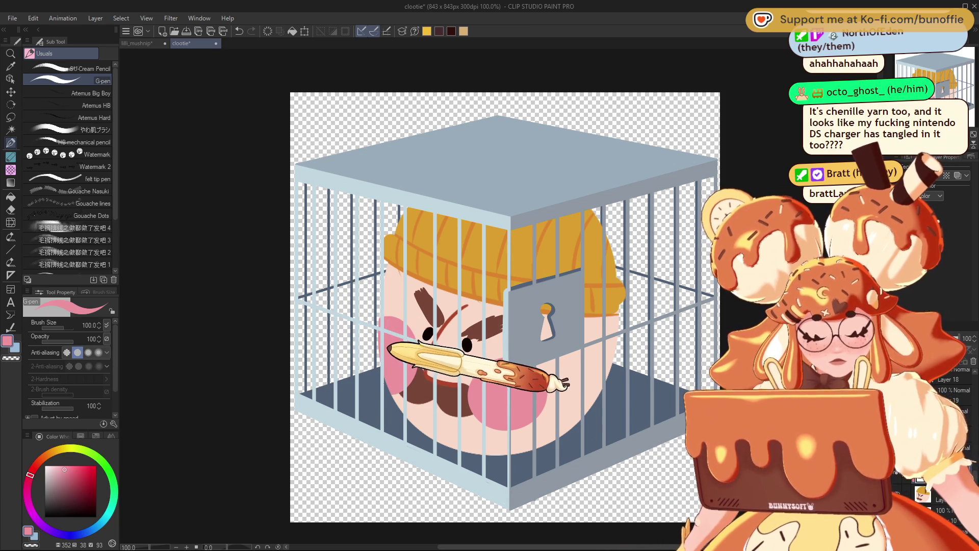
pyautogui.moveTo(959, 329); pyautogui.dragTo(954, 328)
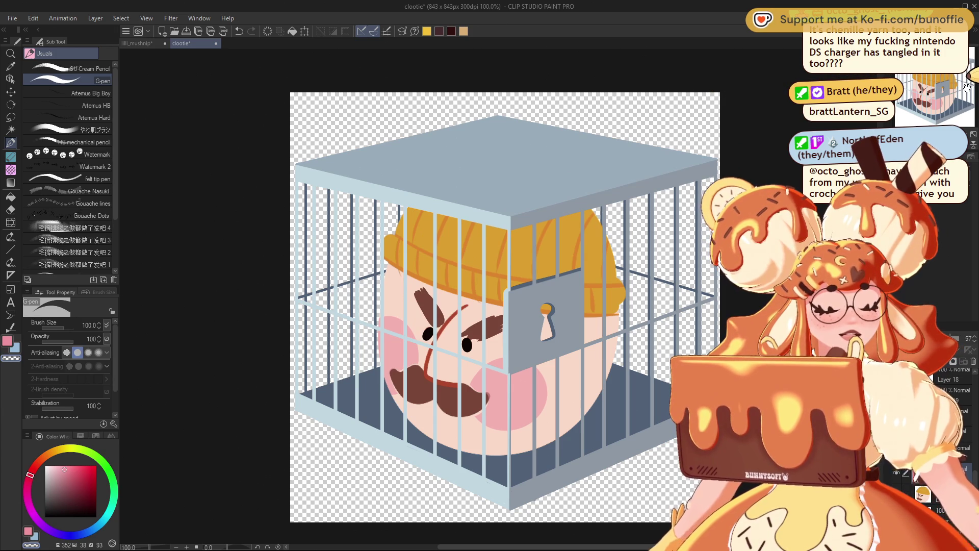
pyautogui.scroll(1, 560, 393)
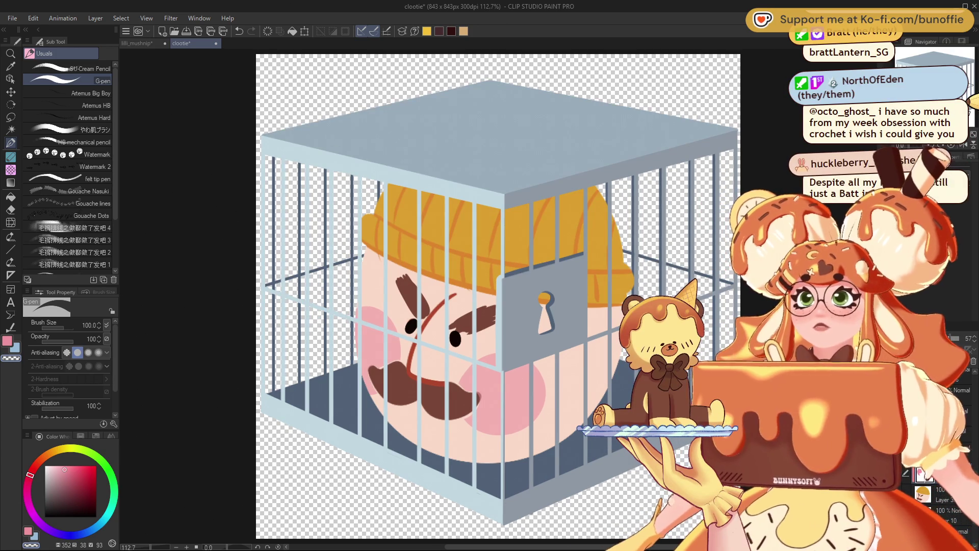
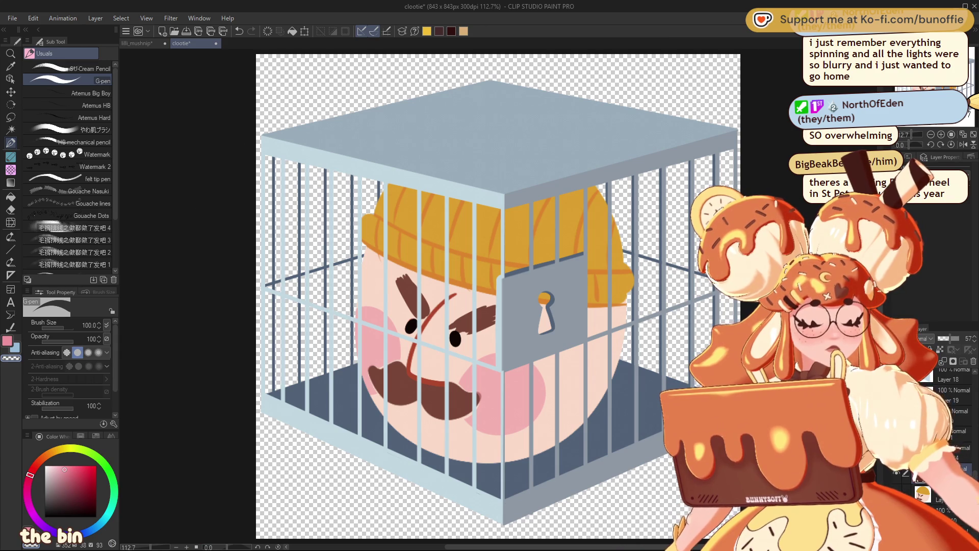
# Bring up the lilli_mushnip document and zoom out to 25% to show the entire logo.
pyautogui.click(138, 43)
pyautogui.hotkey('ctrl', '-')
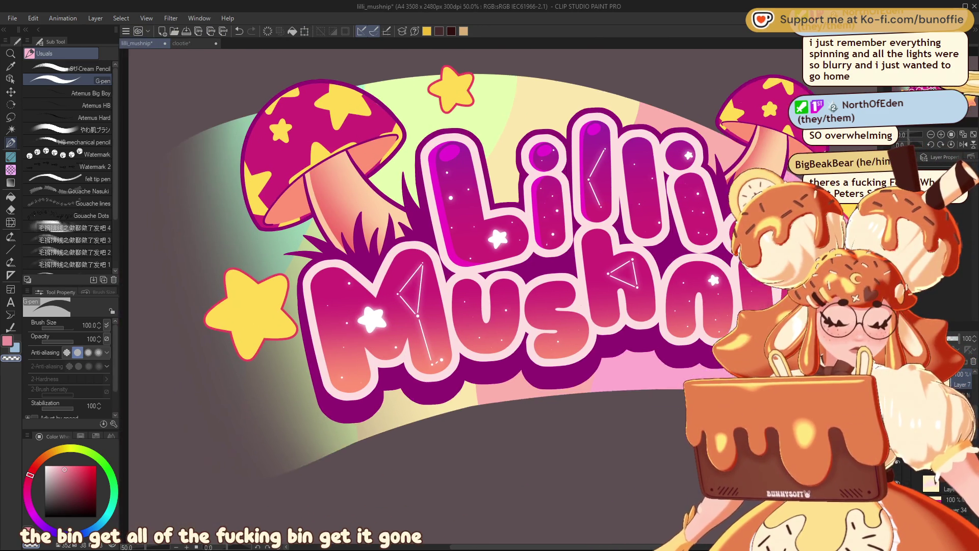
pyautogui.hotkey('ctrl', '-')
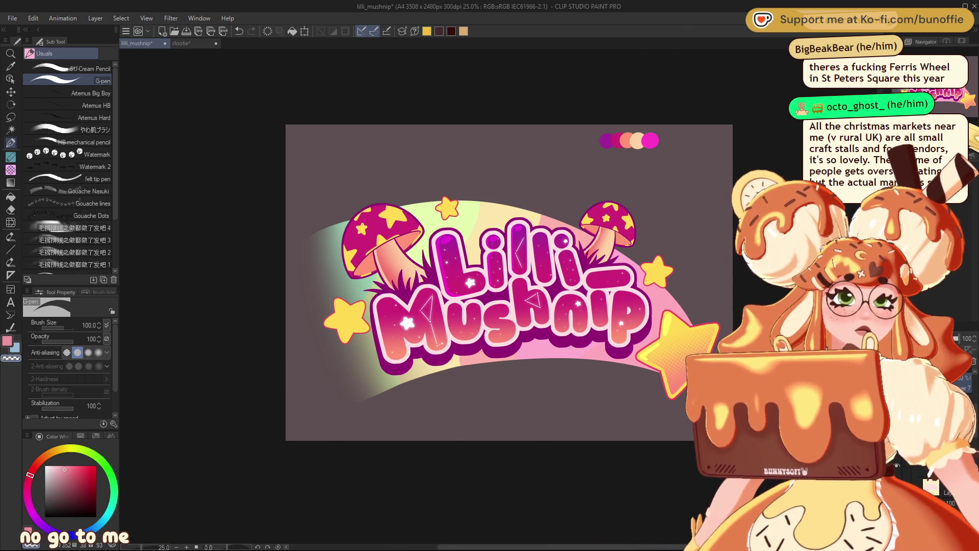
# Zoom to 66.7% on the Lilli lettering and show the Color History swatches.
pyautogui.hotkey('ctrl', '+')
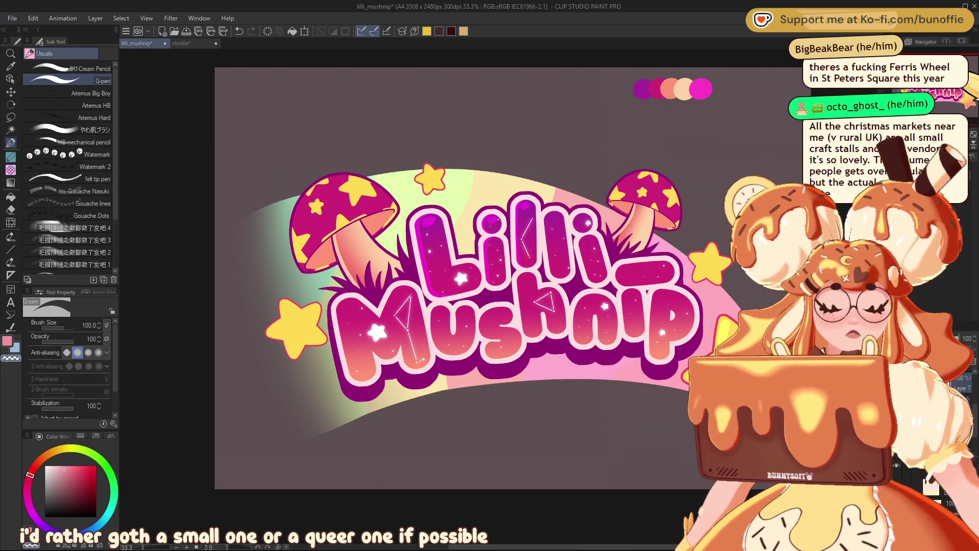
pyautogui.moveTo(459, 281)
pyautogui.mouseDown()
pyautogui.moveTo(450, 308)
pyautogui.moveTo(442, 284)
pyautogui.mouseUp()
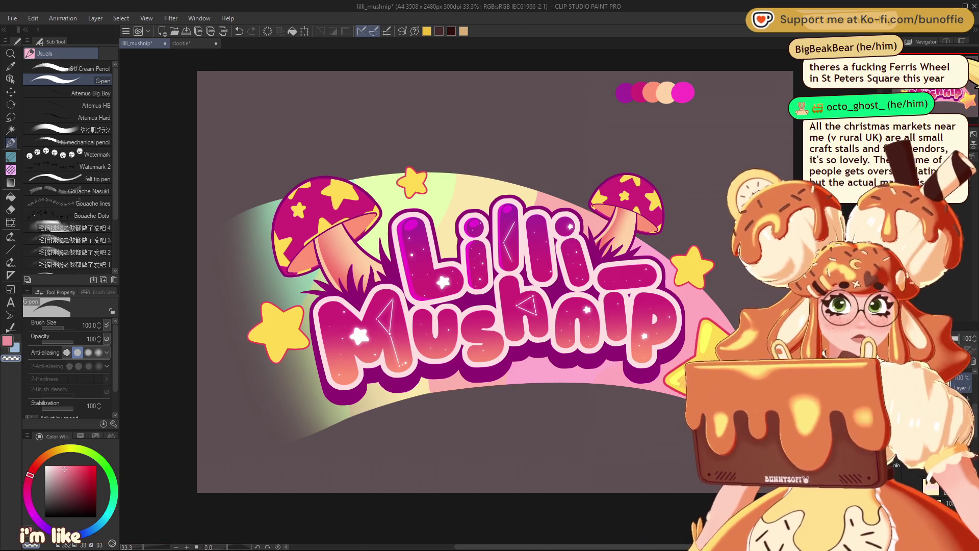
pyautogui.scroll(1, 408, 281)
pyautogui.moveTo(408, 281)
pyautogui.mouseDown()
pyautogui.moveTo(429, 317)
pyautogui.moveTo(377, 286)
pyautogui.moveTo(258, 320)
pyautogui.mouseUp()
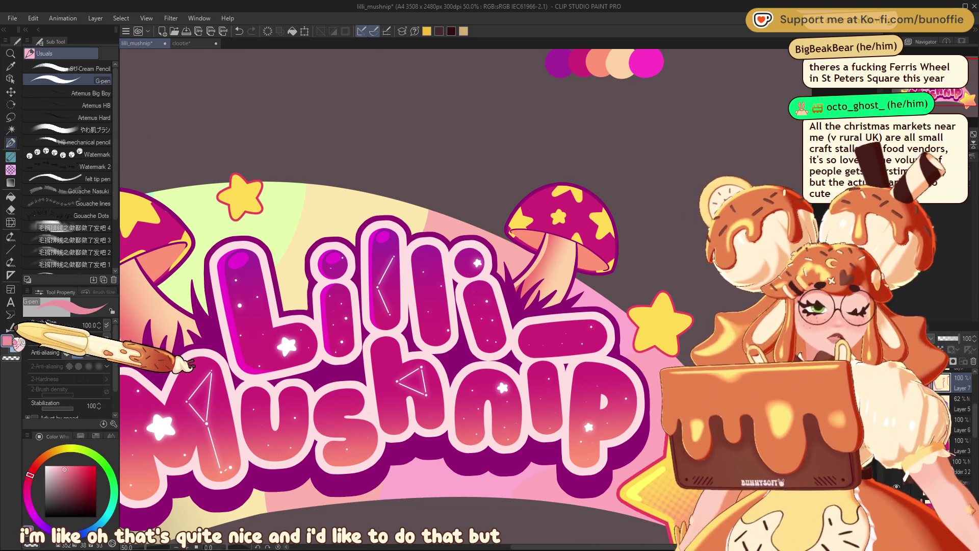
pyautogui.scroll(1, 285, 340)
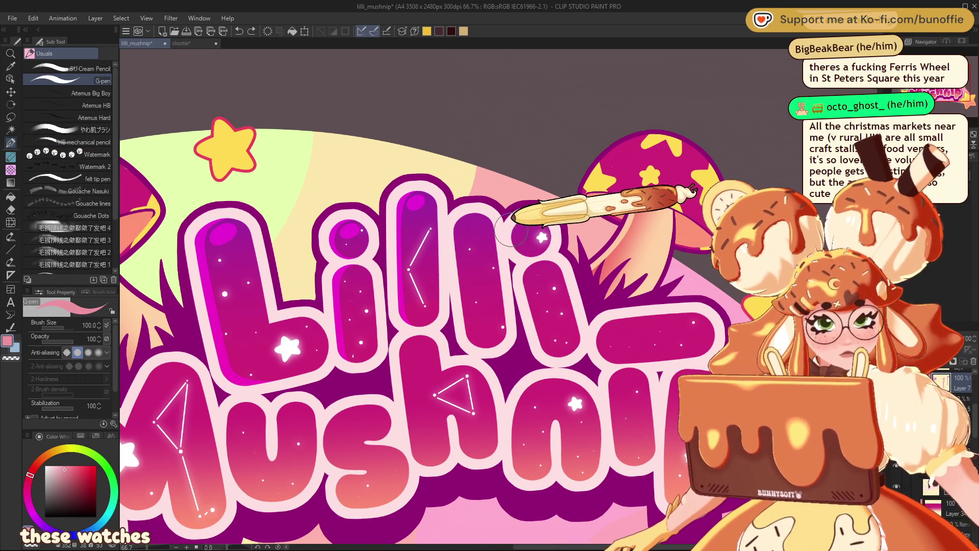
pyautogui.click(80, 436)
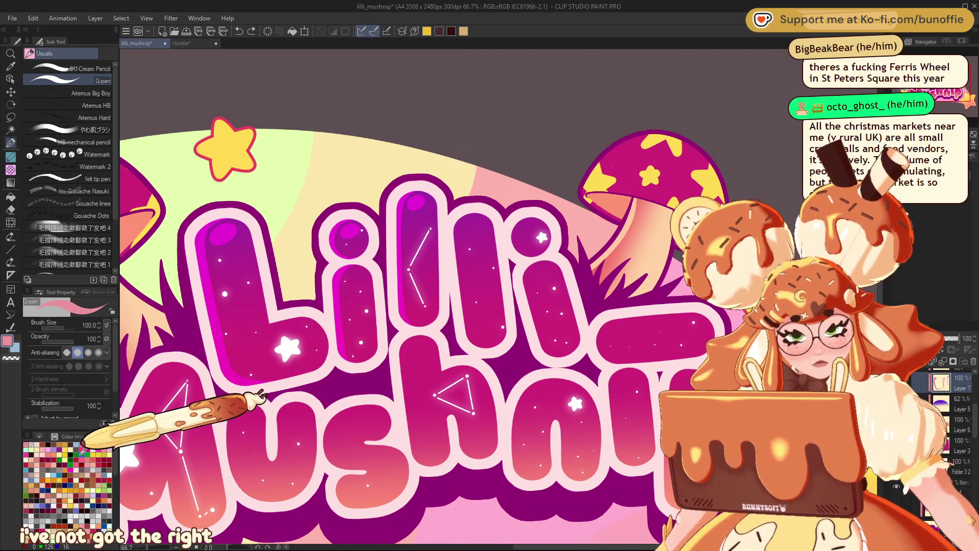
# Paint a magenta highlight down the third 'l' of Lilli with the G-pen at size 60.
pyautogui.click(82, 442)
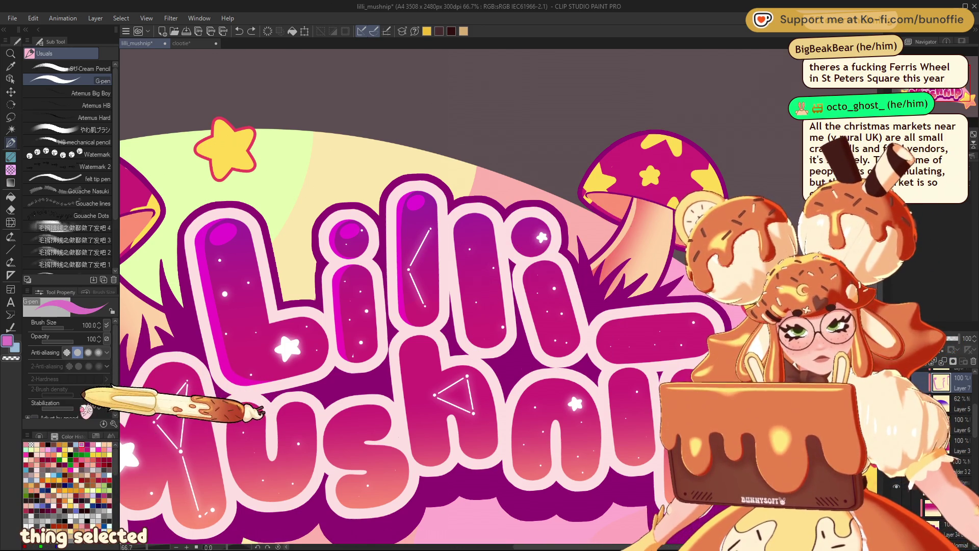
pyautogui.moveTo(475, 215)
pyautogui.mouseDown()
pyautogui.moveTo(466, 250)
pyautogui.moveTo(481, 329)
pyautogui.mouseUp()
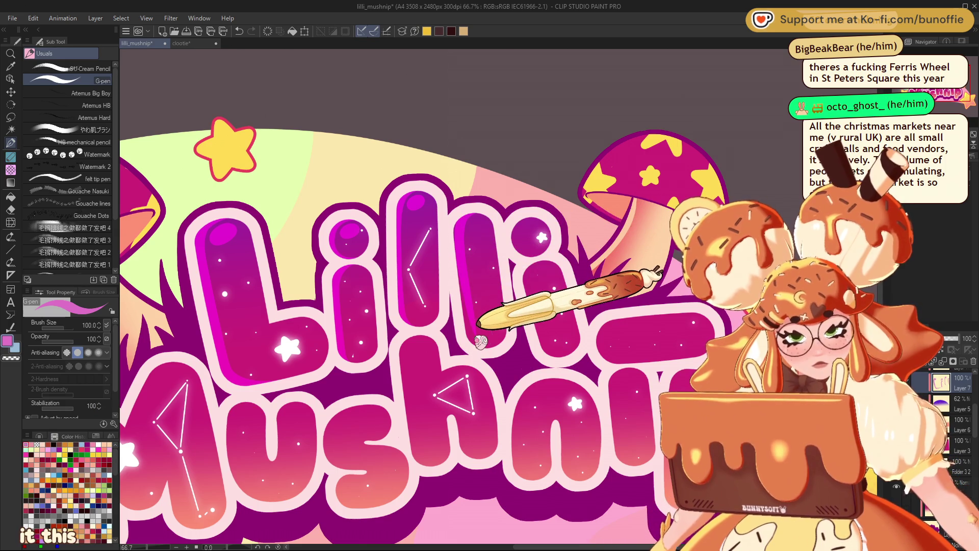
pyautogui.press('[')
pyautogui.press('[')
pyautogui.press('[')
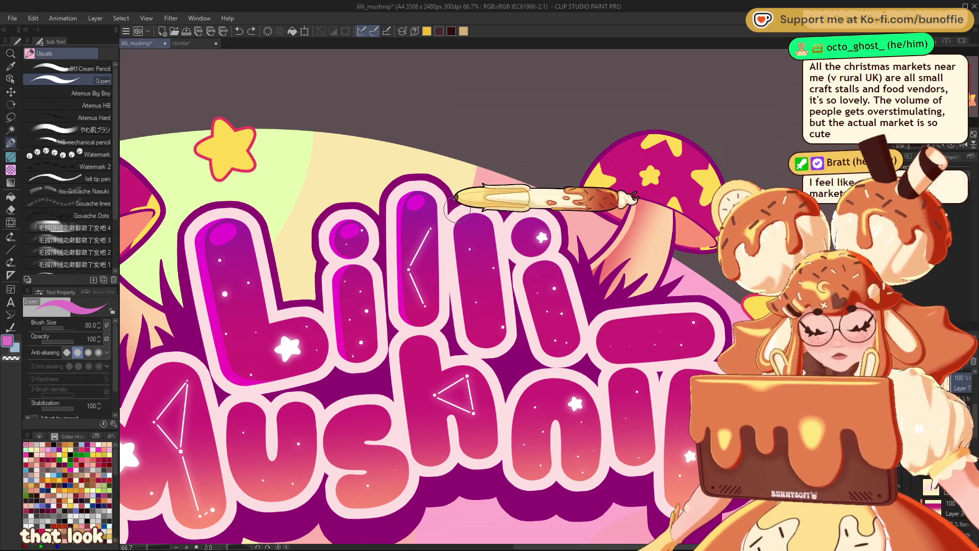
pyautogui.moveTo(471, 213); pyautogui.dragTo(470, 332)
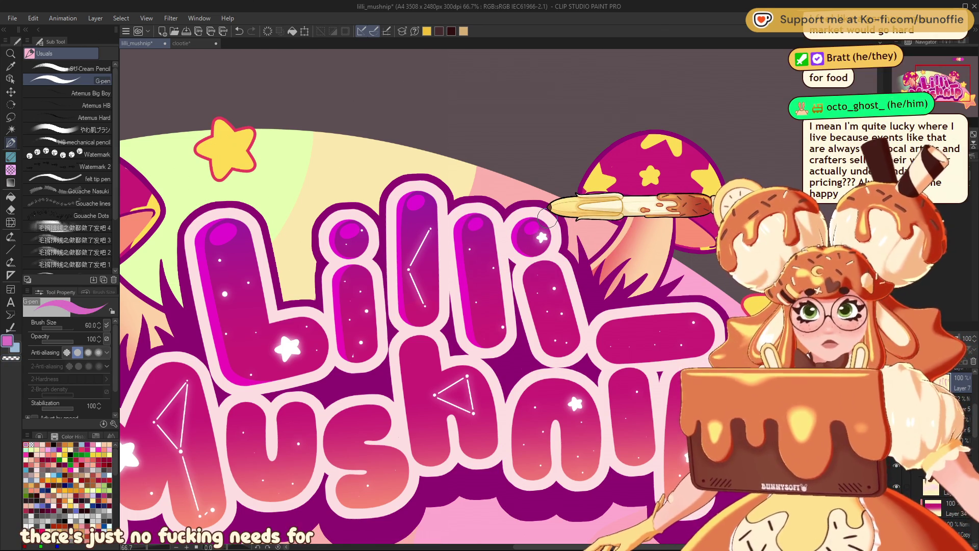
# Pan right and stroke a magenta highlight along the left end of the underscore bar.
pyautogui.moveTo(547, 219); pyautogui.dragTo(413, 198)
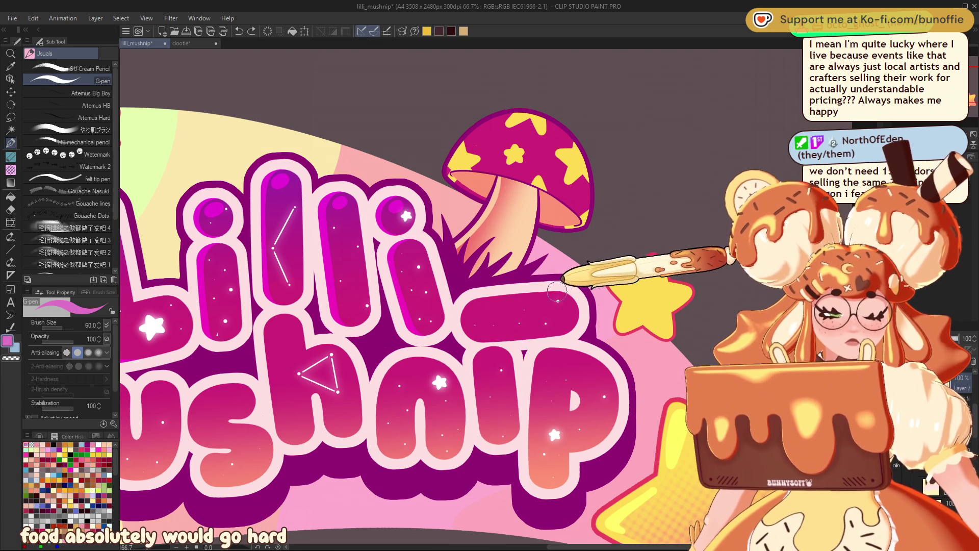
pyautogui.moveTo(501, 301); pyautogui.dragTo(477, 341)
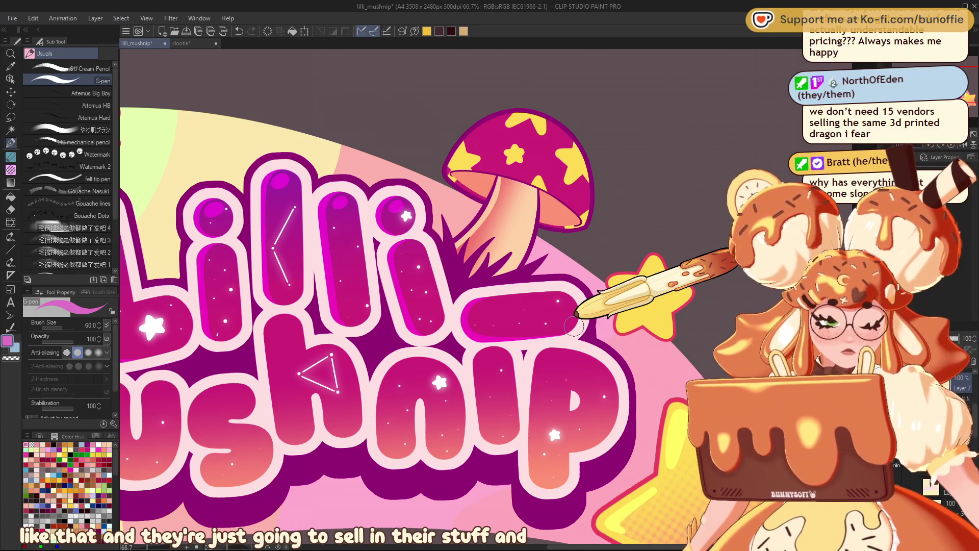
pyautogui.scroll(-2, 573, 326)
pyautogui.scroll(5, 357, 306)
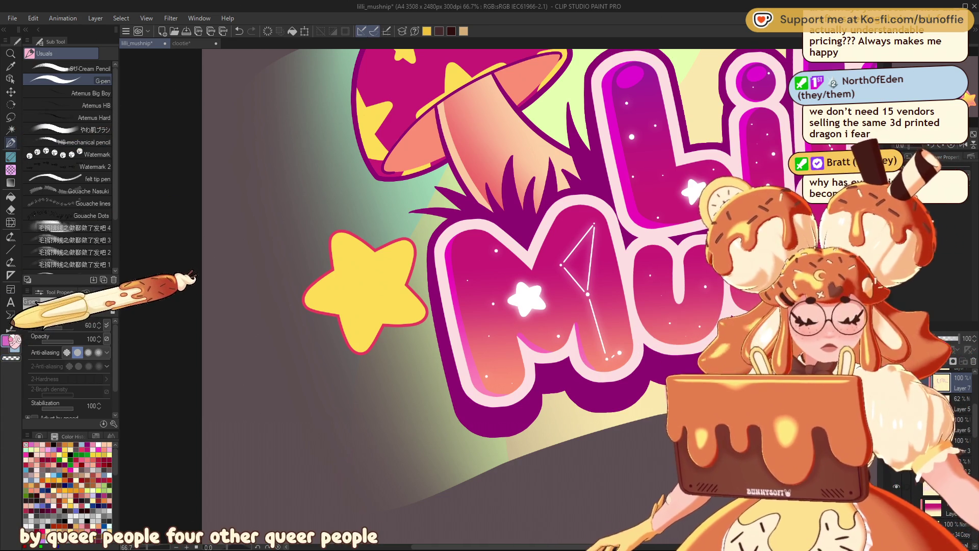
pyautogui.hscroll(10, 408, 297)
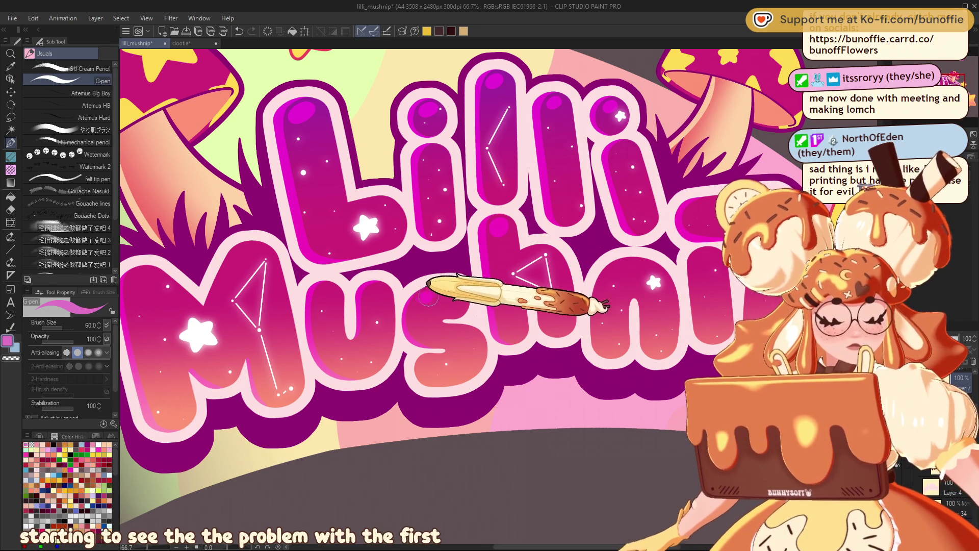
pyautogui.moveTo(453, 282); pyautogui.dragTo(614, 297)
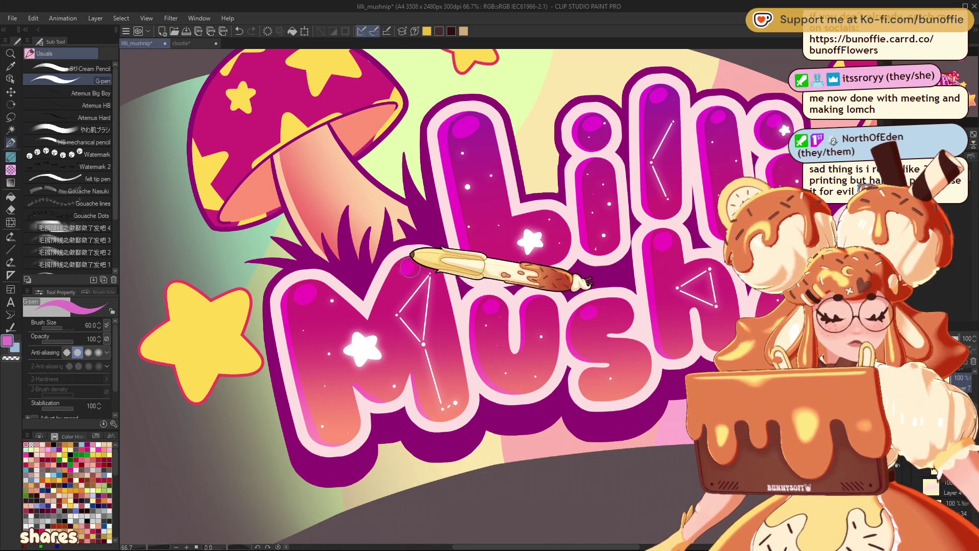
pyautogui.hscroll(5, 459, 264)
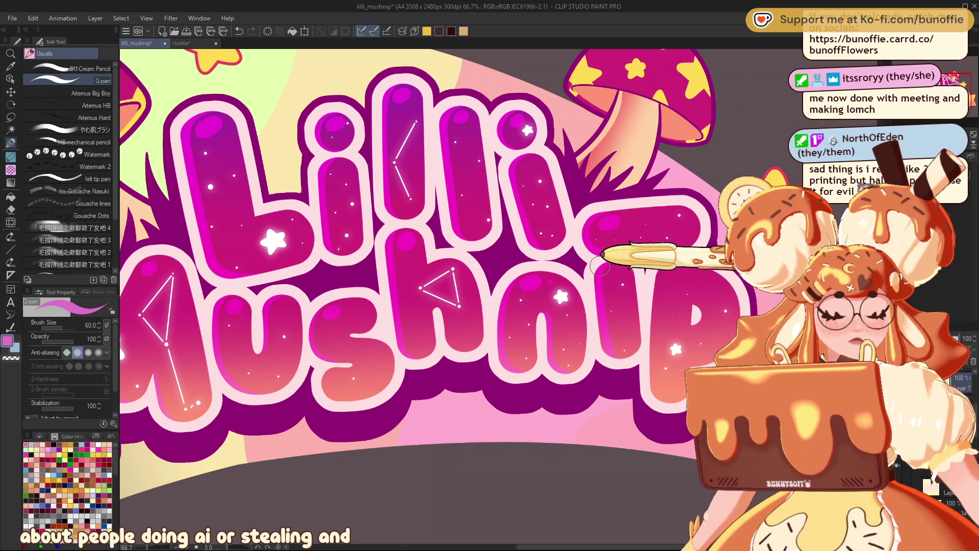
pyautogui.hscroll(5, 357, 296)
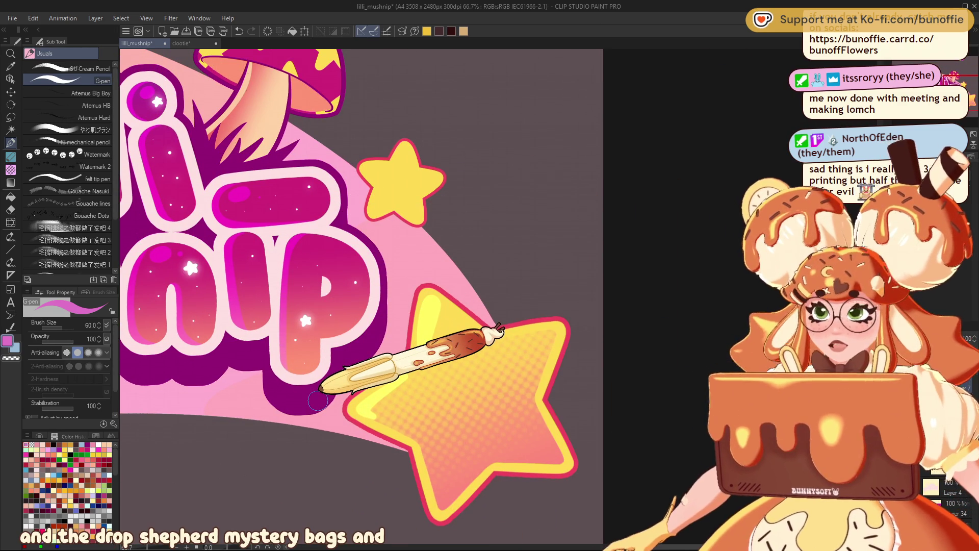
pyautogui.hscroll(-5, 318, 401)
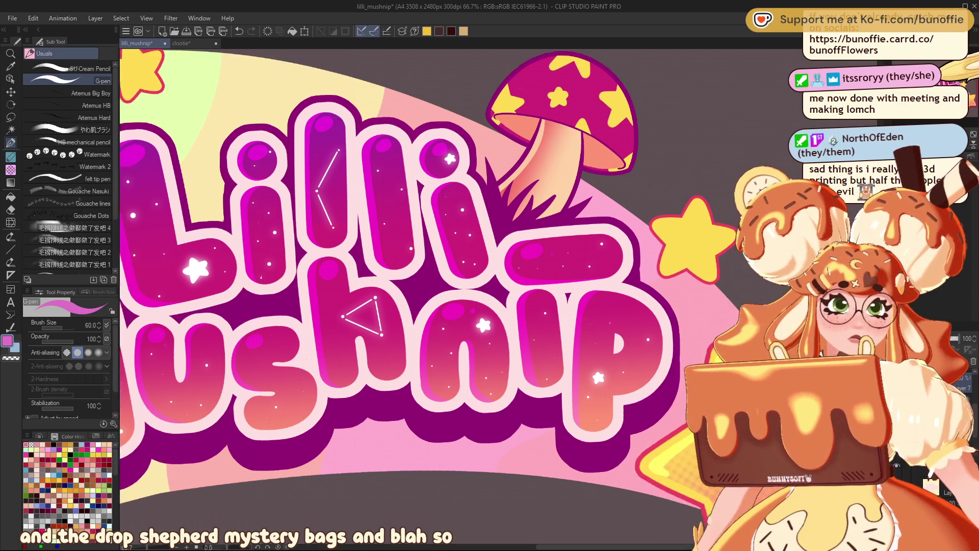
pyautogui.scroll(-3, 404, 300)
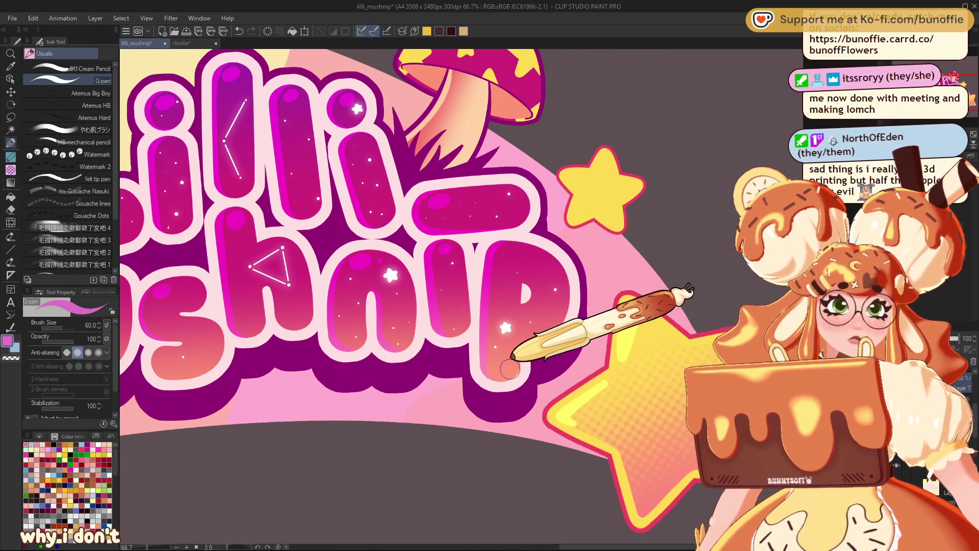
pyautogui.scroll(-3, 511, 367)
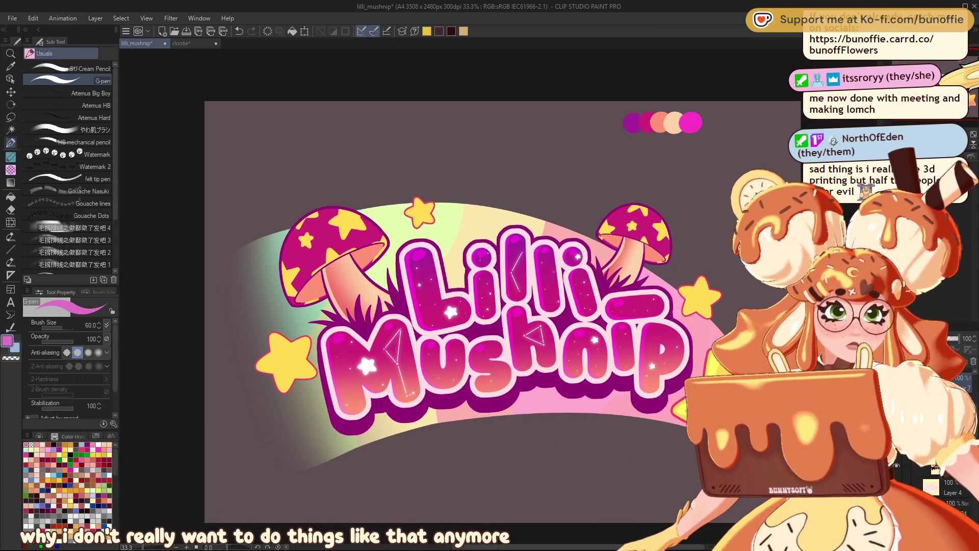
pyautogui.moveTo(459, 306); pyautogui.dragTo(438, 300)
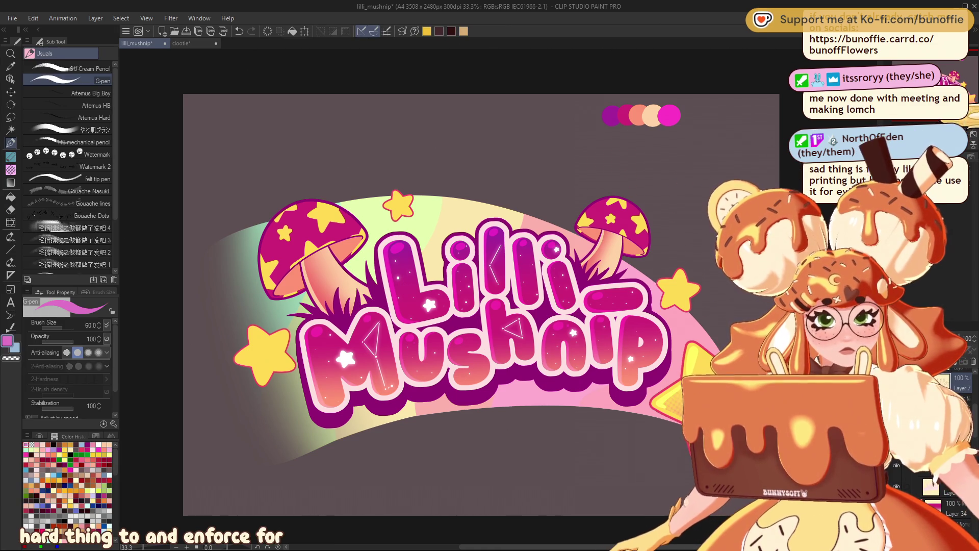
pyautogui.hotkey('ctrl', '+')
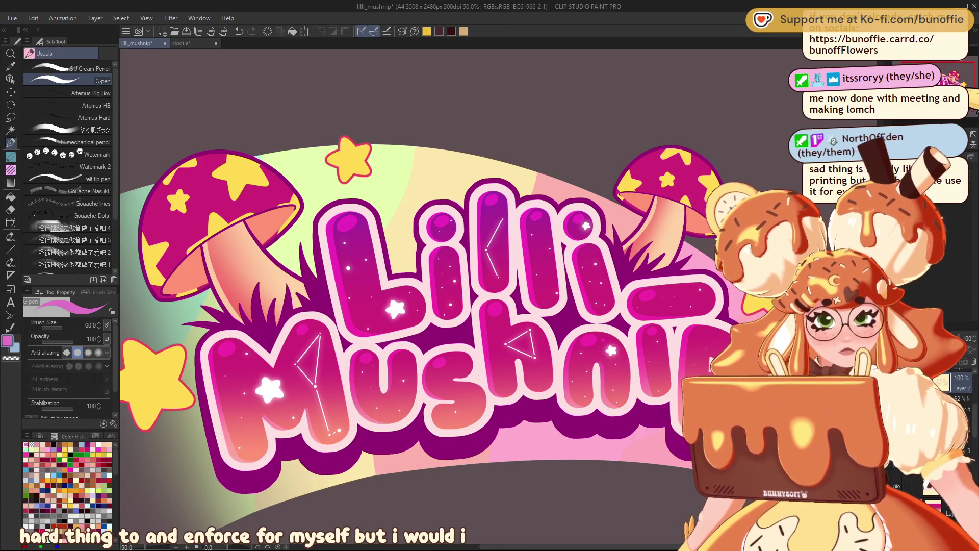
pyautogui.hscroll(-3, 403, 296)
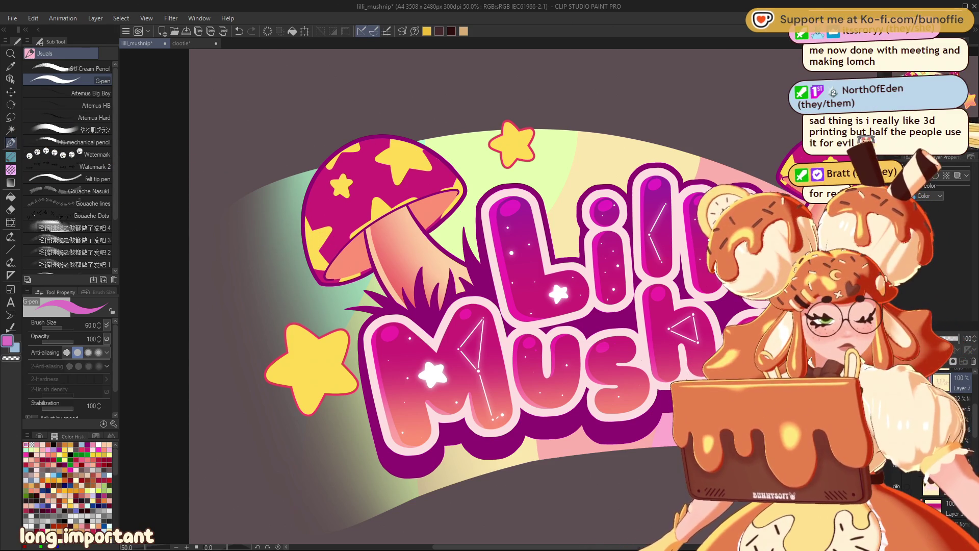
pyautogui.hscroll(3, 408, 296)
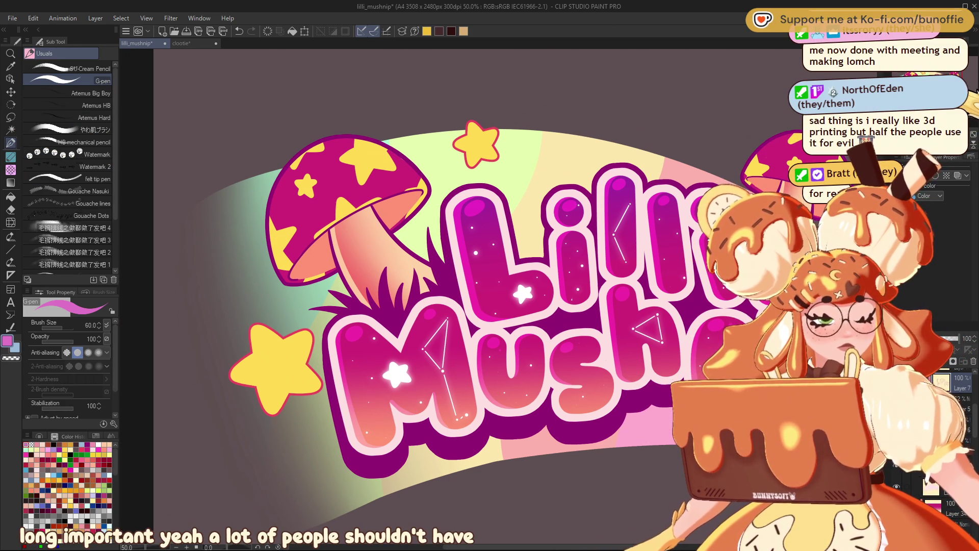
pyautogui.hscroll(8, 408, 296)
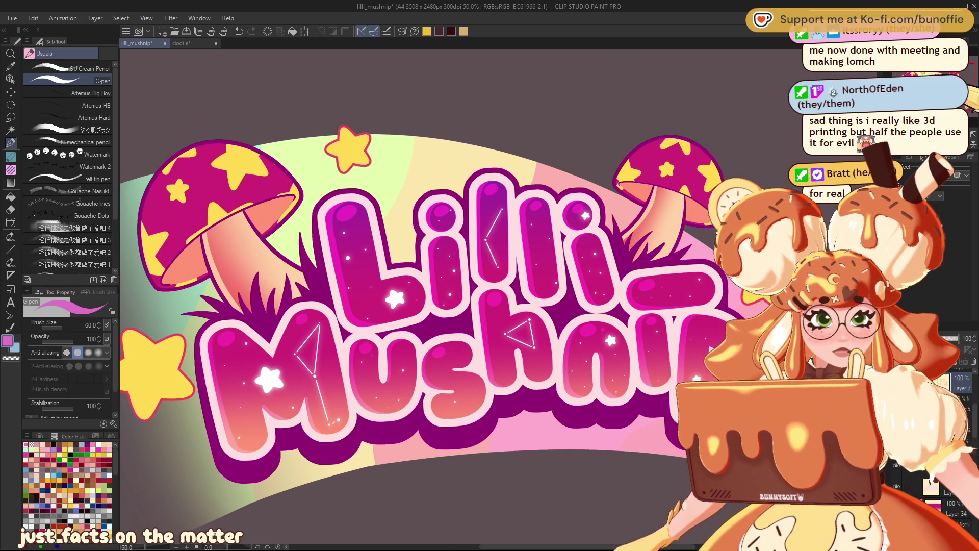
pyautogui.hscroll(-2, 408, 296)
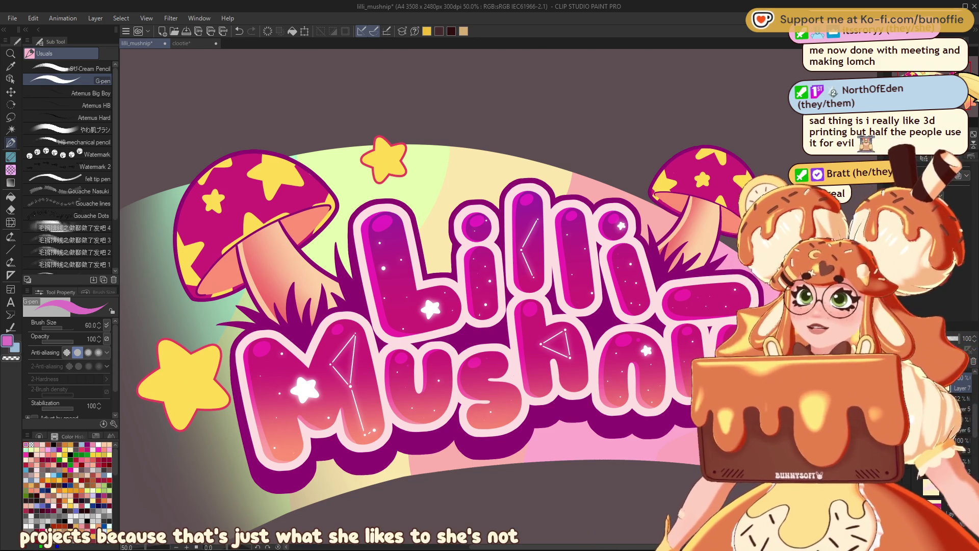
pyautogui.moveTo(408, 306); pyautogui.dragTo(469, 292)
pyautogui.hotkey('ctrl', '-')
pyautogui.hotkey('ctrl', '-')
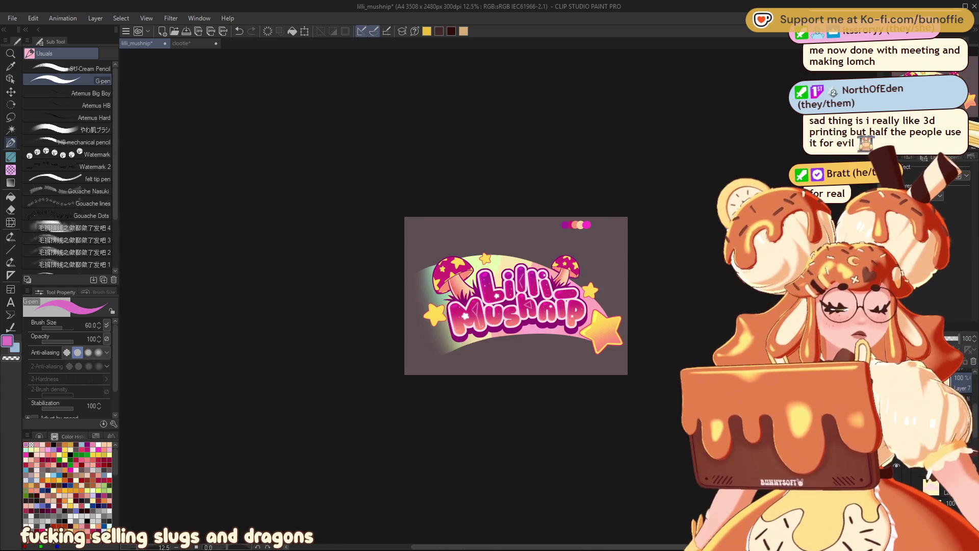
pyautogui.hotkey('ctrl', '+')
pyautogui.hotkey('ctrl', '+')
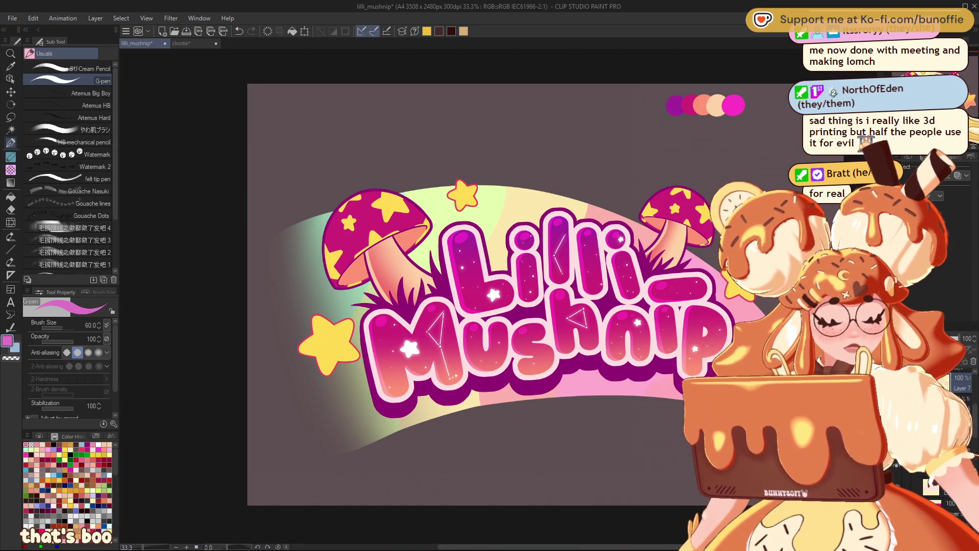
pyautogui.hotkey('ctrl', '-')
pyautogui.hotkey('ctrl', '-')
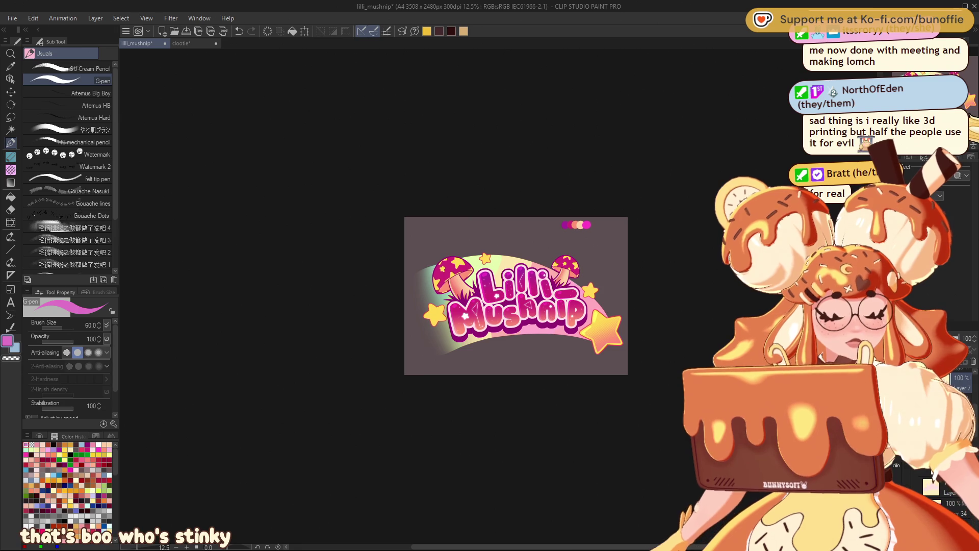
pyautogui.hotkey('ctrl', '+')
pyautogui.hotkey('ctrl', '+')
pyautogui.hotkey('ctrl', '+')
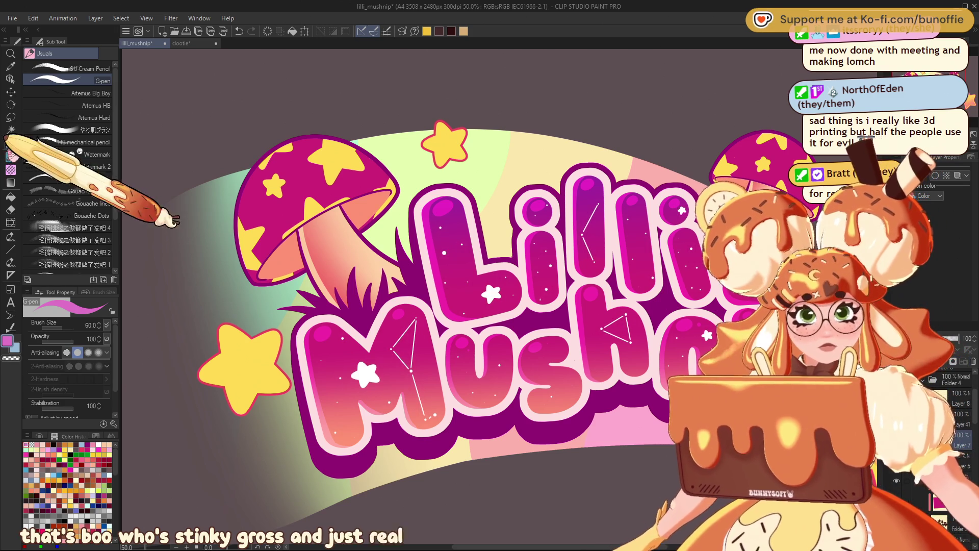
pyautogui.keyDown('alt'); pyautogui.click(364, 361); pyautogui.keyUp('alt')
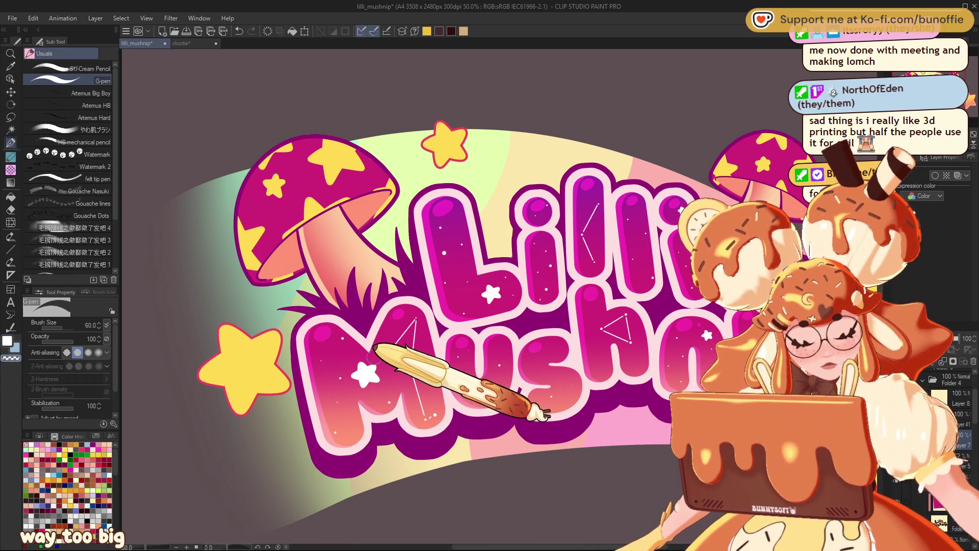
# Undo the stray mark and dab a small white dot onto the M of Mushnip.
pyautogui.hotkey('ctrl', 'z')
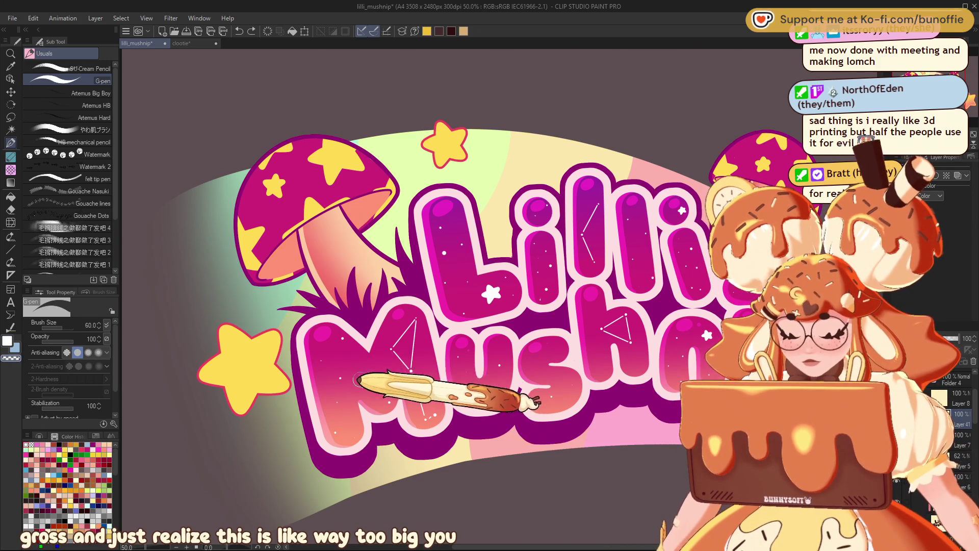
pyautogui.click(371, 374)
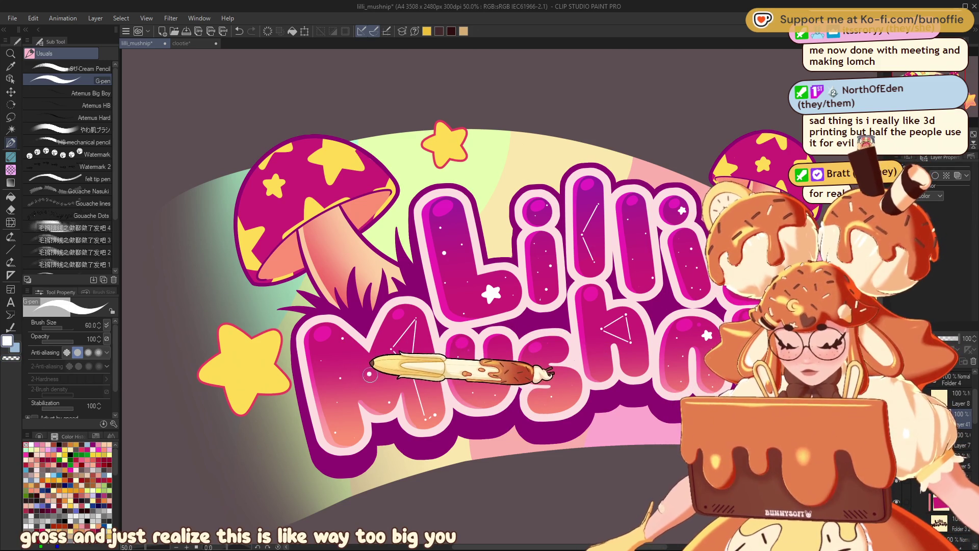
pyautogui.hscroll(3, 383, 361)
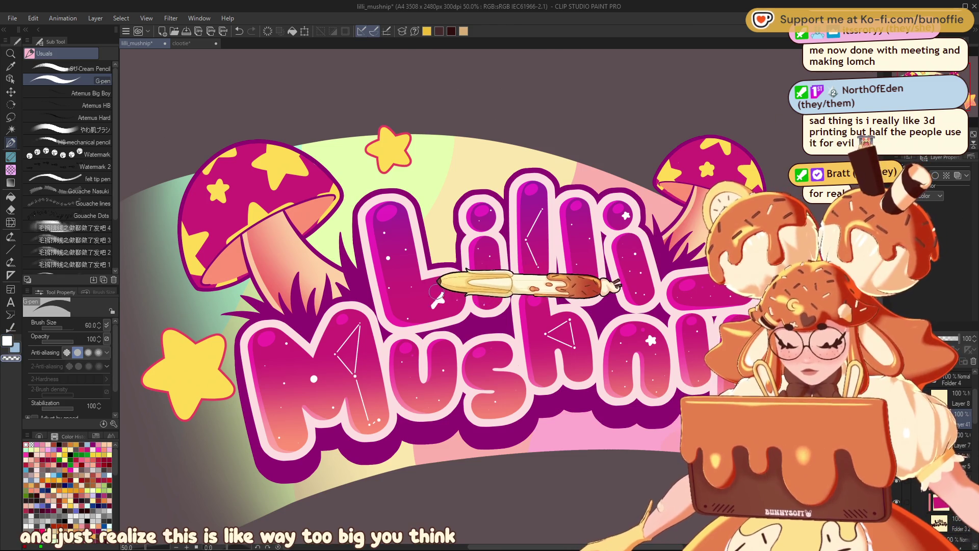
pyautogui.hotkey('ctrl', '-')
pyautogui.hotkey('ctrl', '-')
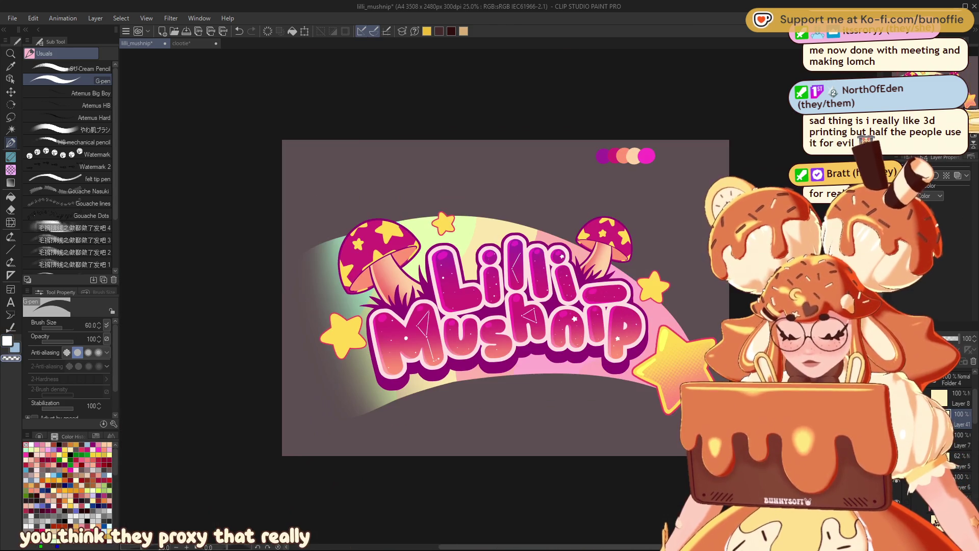
pyautogui.hotkey('ctrl', 'alt', '0')
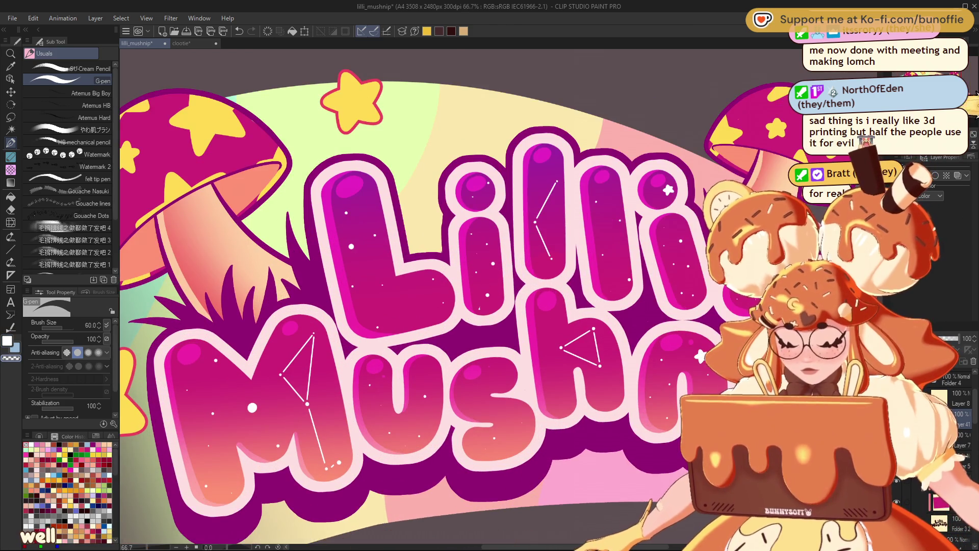
# Shrink the G-pen to size 17 and draw a small white sparkle on Lilli's first L.
pyautogui.hscroll(-2, 459, 296)
pyautogui.scroll(-2, 459, 296)
pyautogui.press('[')
pyautogui.press('[')
pyautogui.press('[')
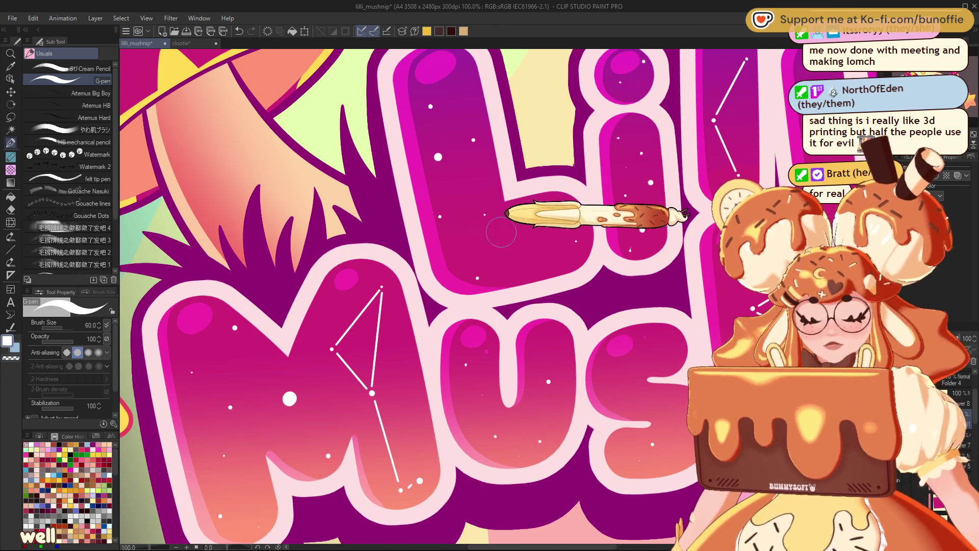
pyautogui.press('[')
pyautogui.press('[')
pyautogui.moveTo(520, 239)
pyautogui.mouseDown()
pyautogui.moveTo(524, 256)
pyautogui.moveTo(533, 246)
pyautogui.moveTo(525, 253)
pyautogui.mouseUp()
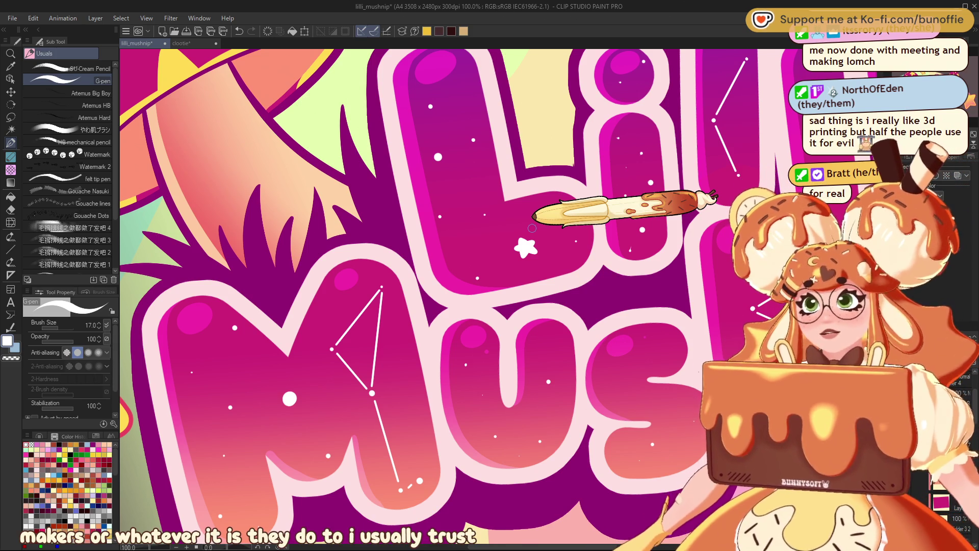
pyautogui.moveTo(532, 228)
pyautogui.mouseDown()
pyautogui.moveTo(513, 347)
pyautogui.moveTo(488, 345)
pyautogui.moveTo(456, 313)
pyautogui.mouseUp()
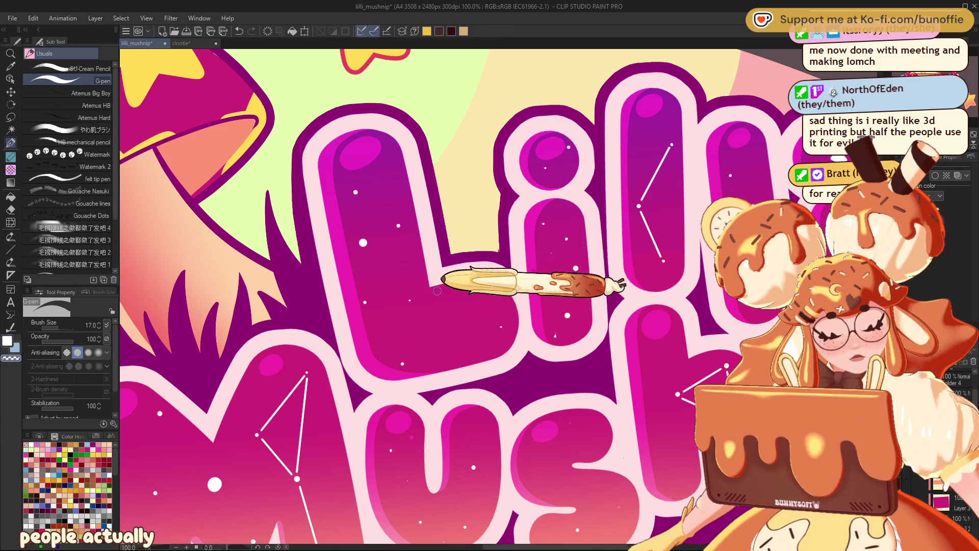
pyautogui.moveTo(442, 318); pyautogui.dragTo(453, 322)
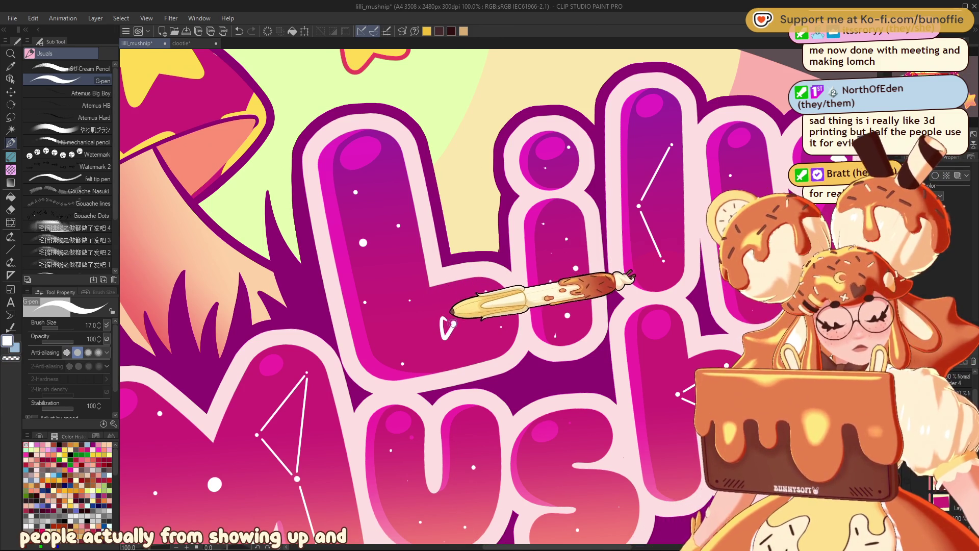